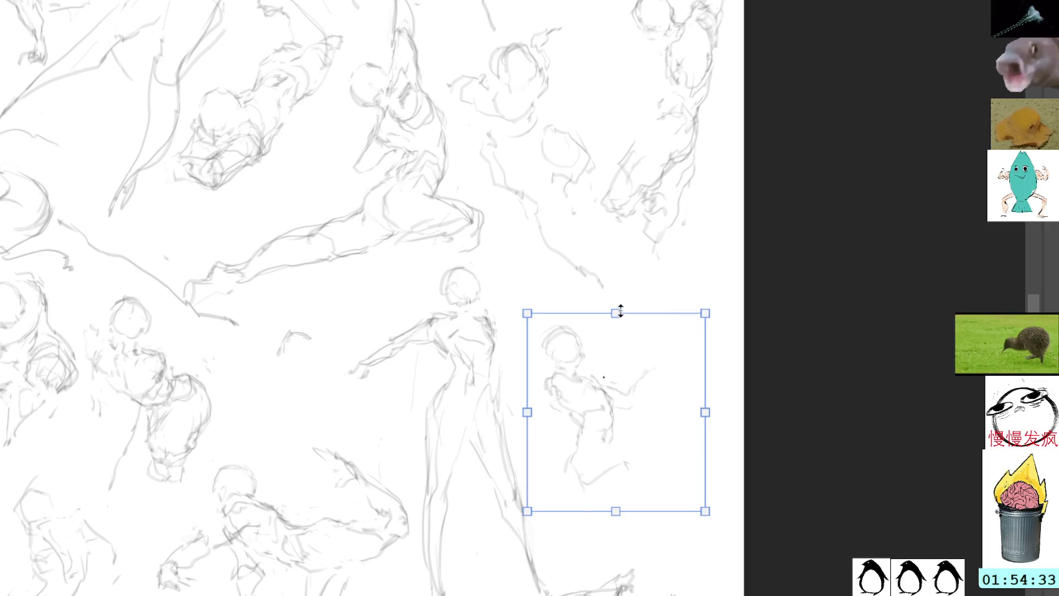
Enlarge the small sketch beside the tall standing figure slightly, shift it up-right, and apply.
drag(618, 313, 631, 310)
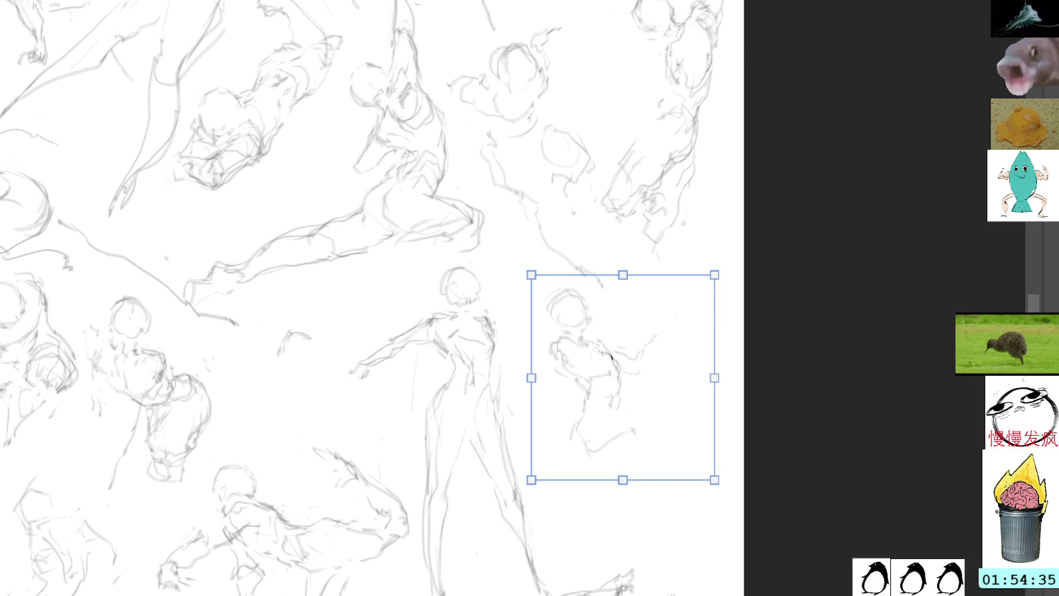
key(Return)
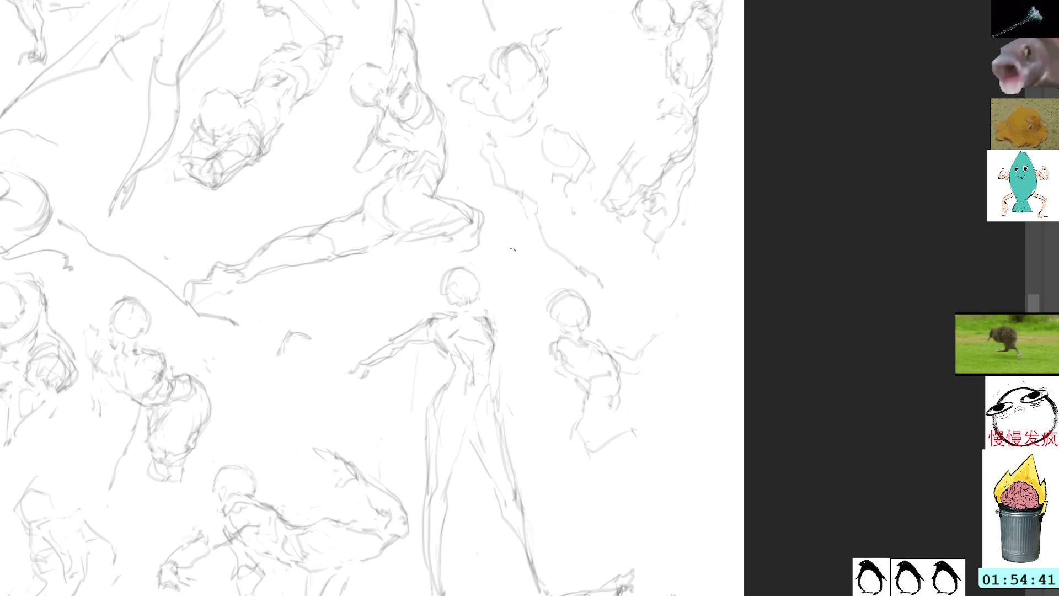
Erase stray strokes around the figure's arm and draw a raised arm and hand above the head.
mouse_move(554, 360)
mouse_down()
mouse_move(533, 381)
mouse_move(525, 332)
mouse_move(550, 316)
mouse_up()
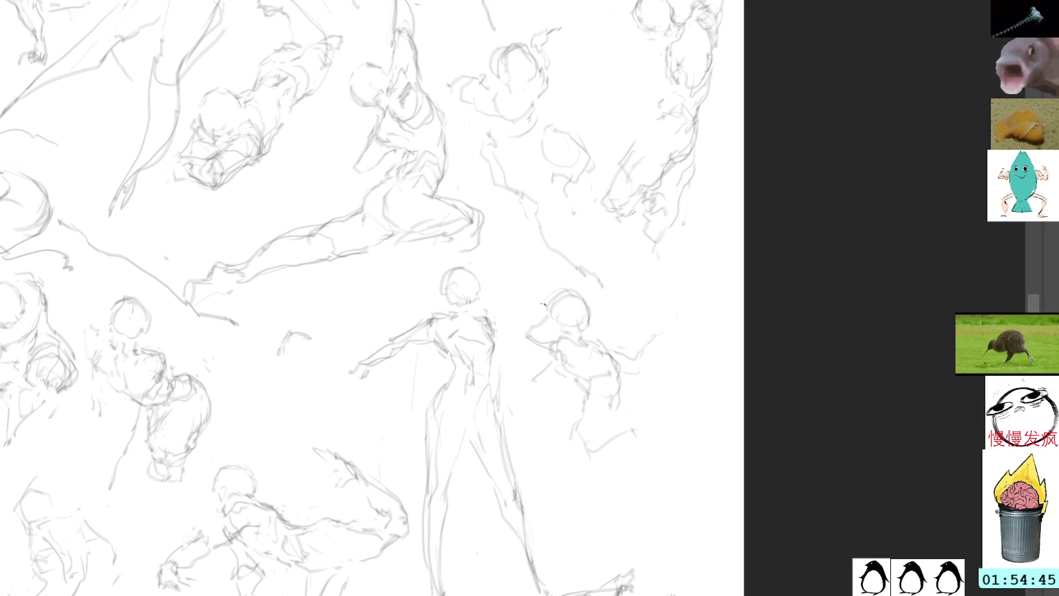
key(l)
drag(654, 330, 651, 325)
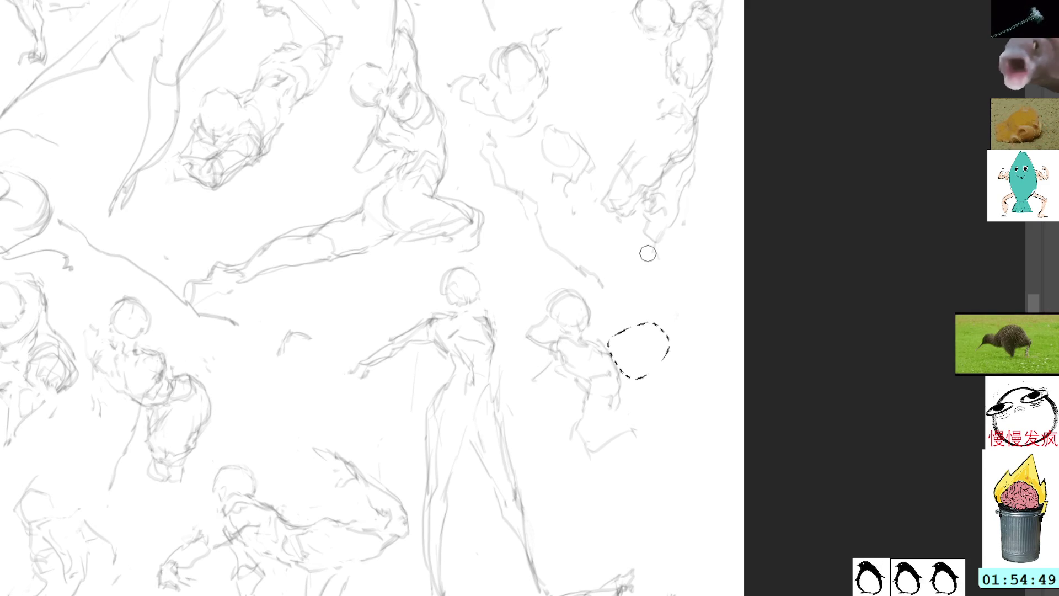
key(ctrl+d)
key(b)
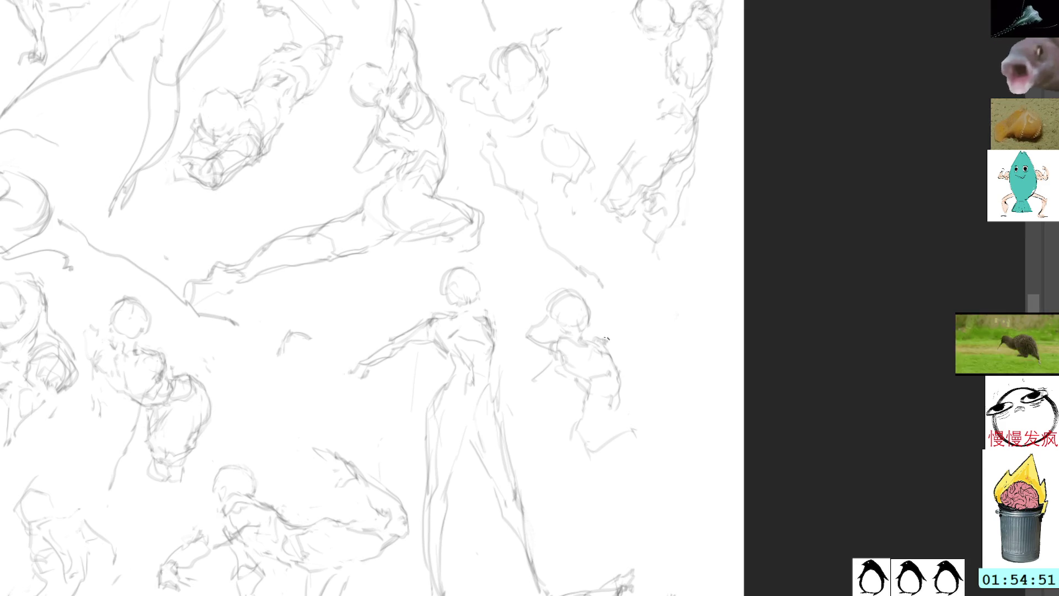
mouse_move(607, 339)
mouse_down()
mouse_move(620, 319)
mouse_move(613, 299)
mouse_move(625, 294)
mouse_move(598, 311)
mouse_up()
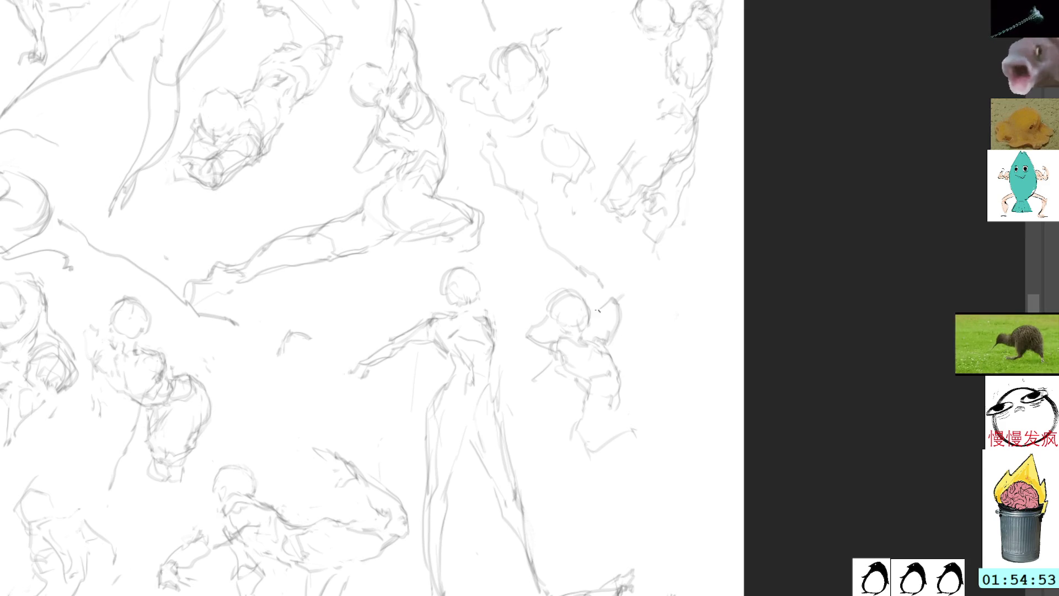
Clear the bad strokes left of the head and redraw the second arm curving up beside it.
key(l)
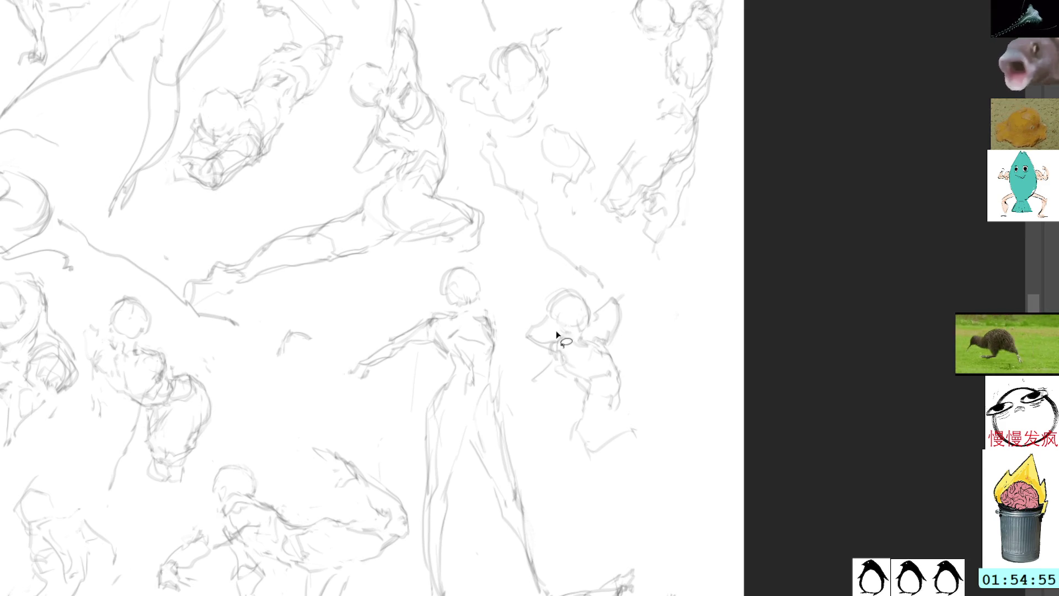
drag(557, 334, 555, 371)
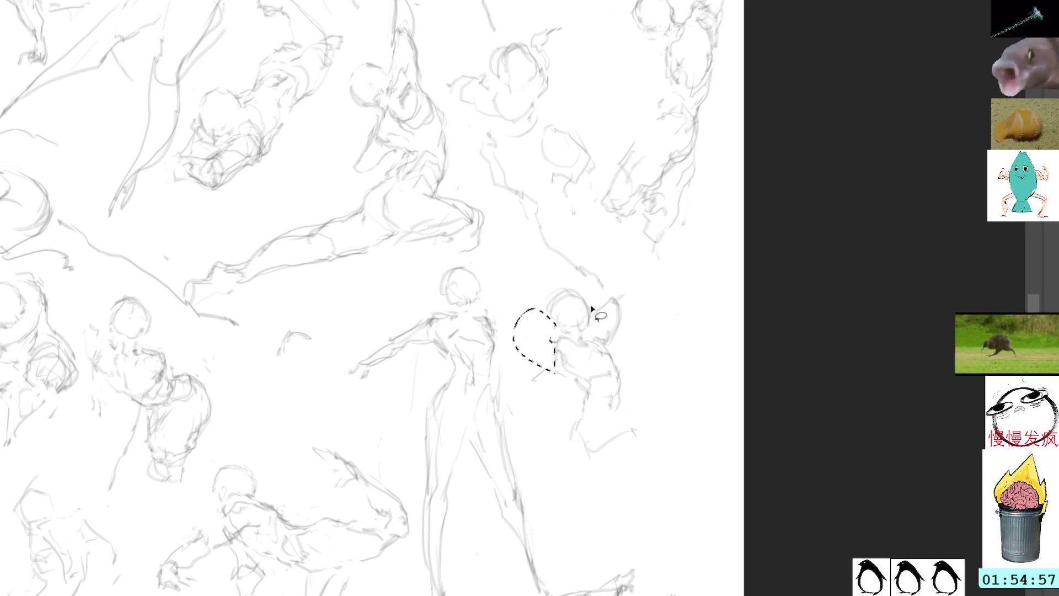
key(ctrl+d)
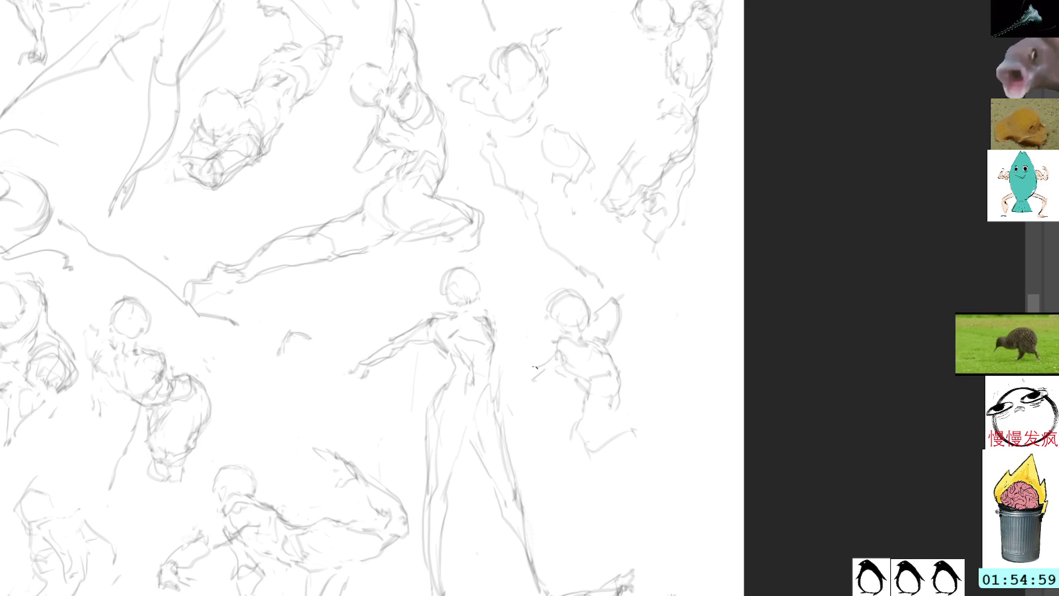
drag(534, 367, 582, 390)
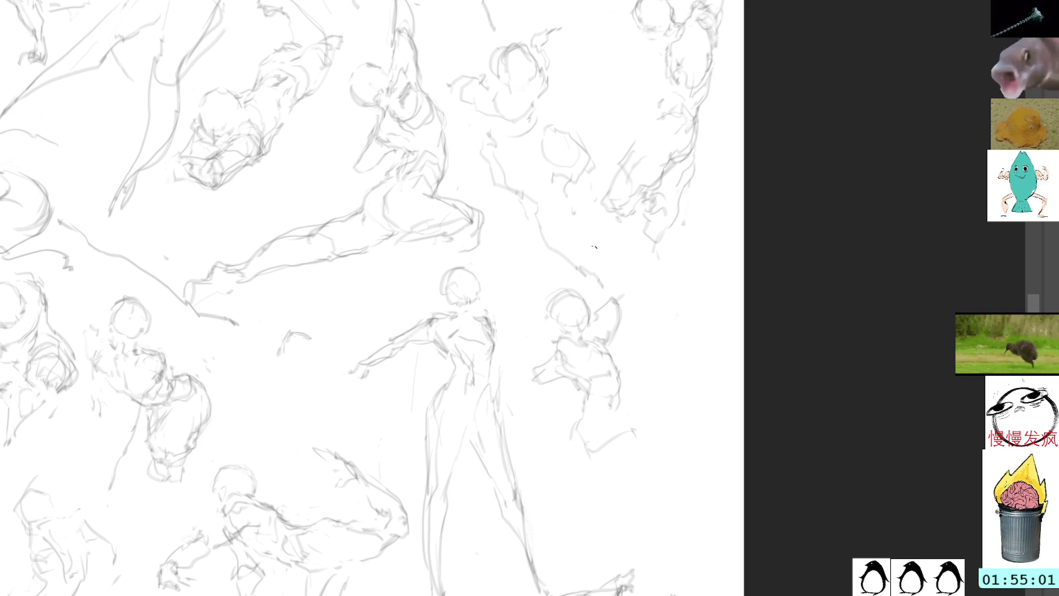
key(ctrl+z)
key(ctrl+z)
key(l)
click(554, 269)
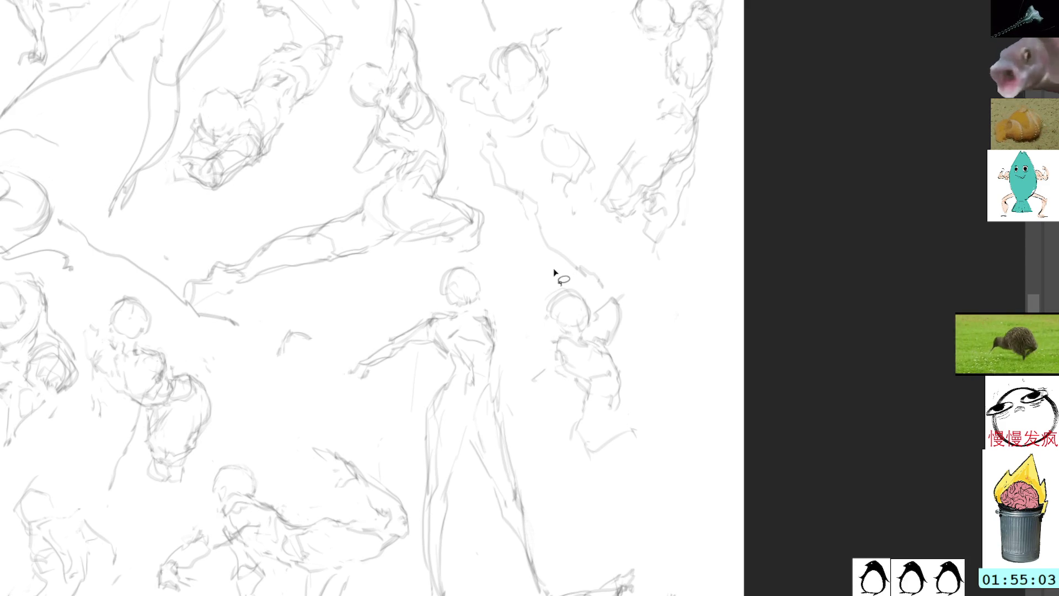
key(b)
mouse_move(560, 359)
mouse_down()
mouse_move(541, 299)
mouse_move(536, 313)
mouse_up()
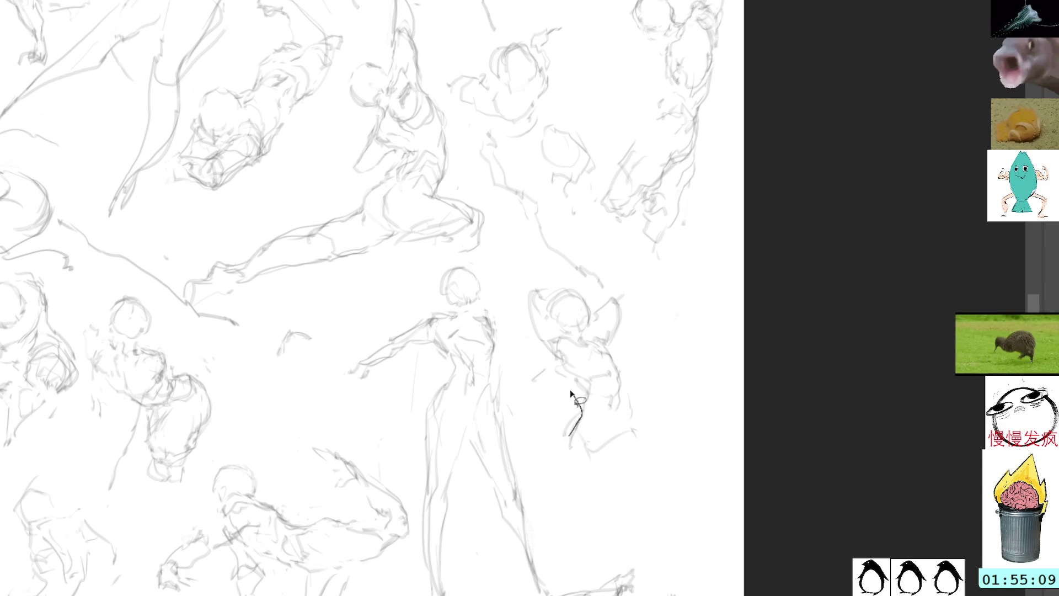
drag(572, 392, 549, 407)
click(591, 322)
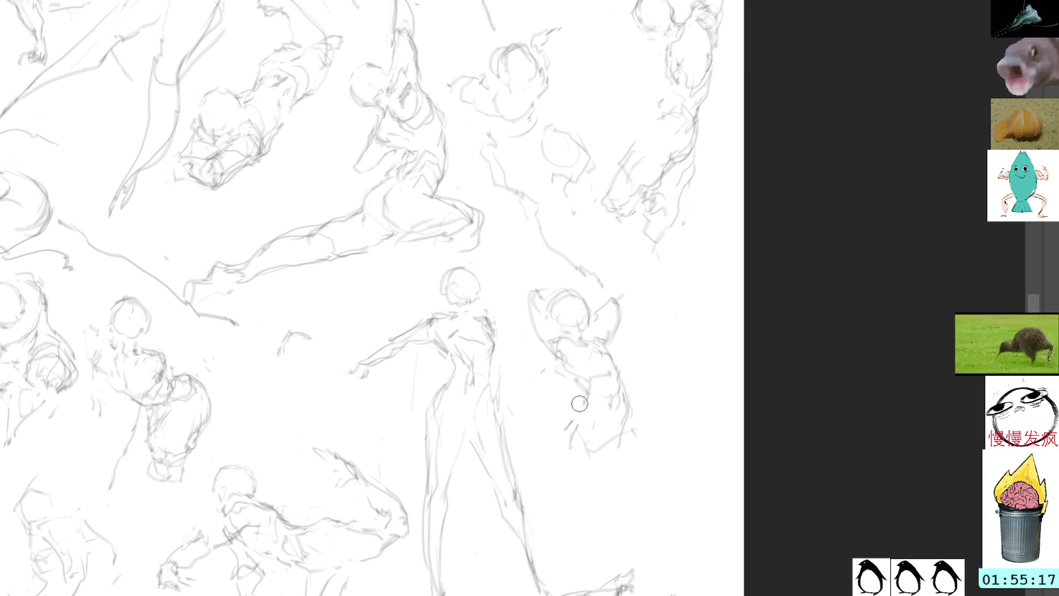
Add contour lines shaping the figure's torso, hips and both legs.
drag(578, 411, 604, 453)
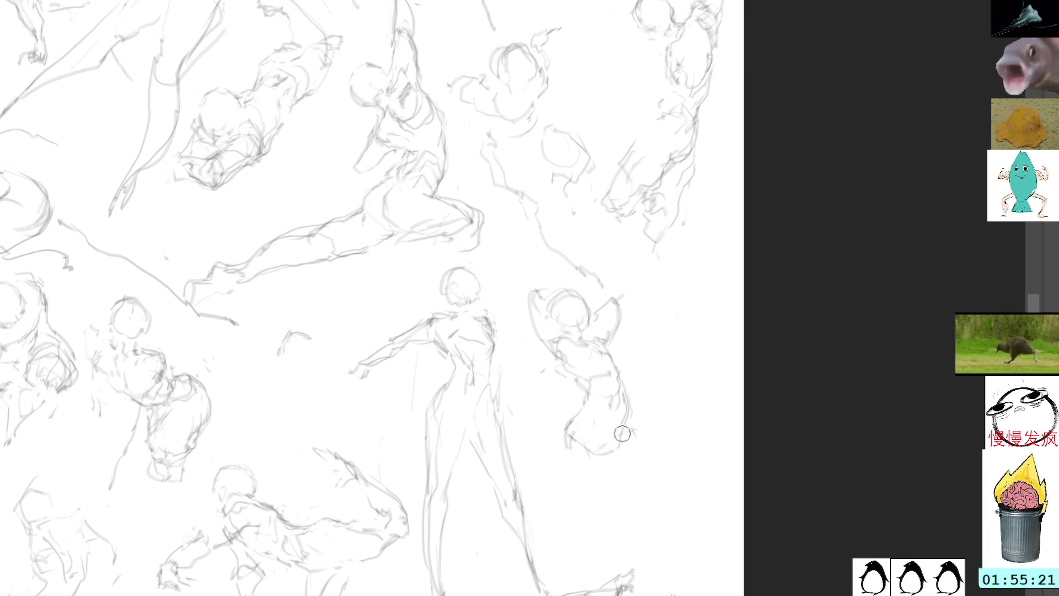
drag(628, 403, 619, 443)
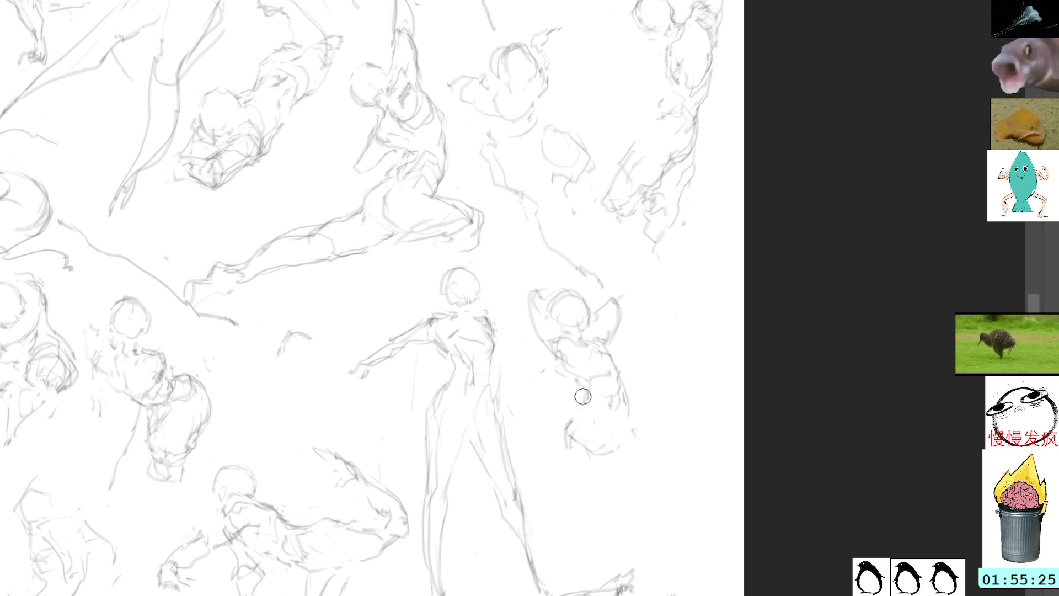
drag(584, 393, 570, 422)
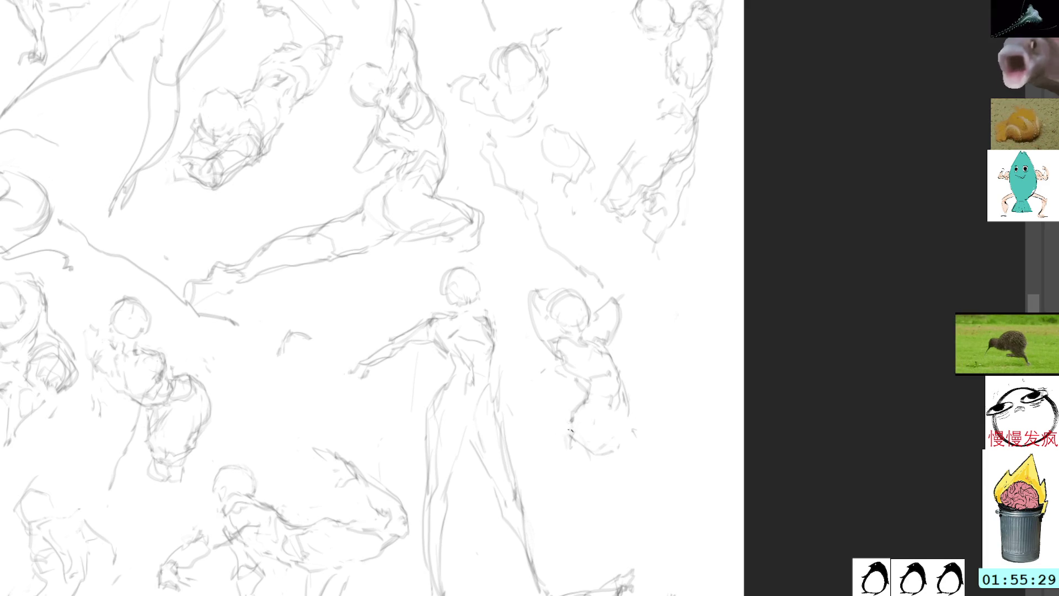
drag(572, 457, 582, 497)
drag(632, 458, 612, 501)
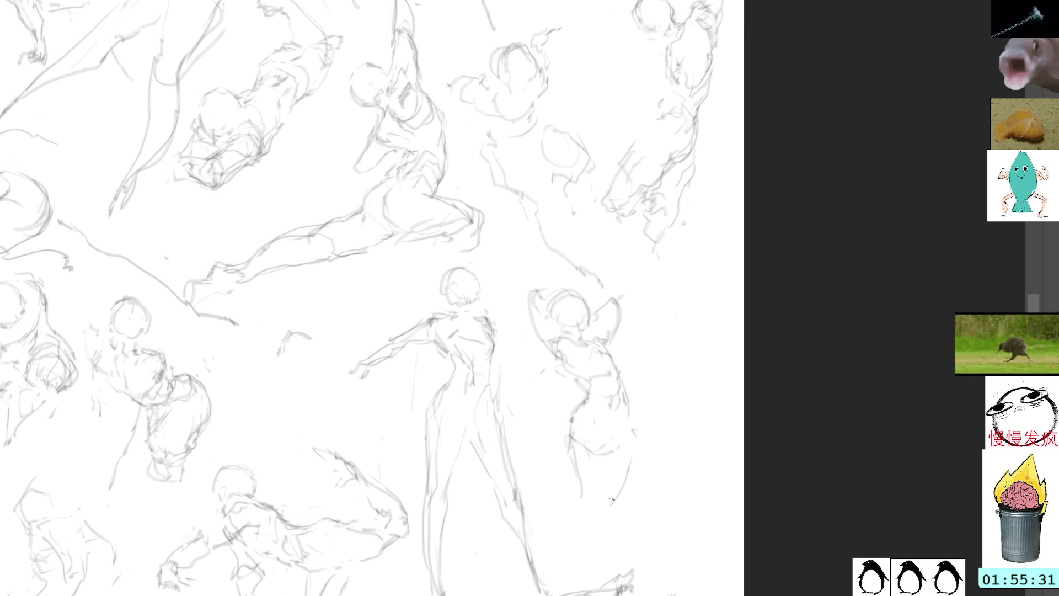
drag(610, 453, 603, 512)
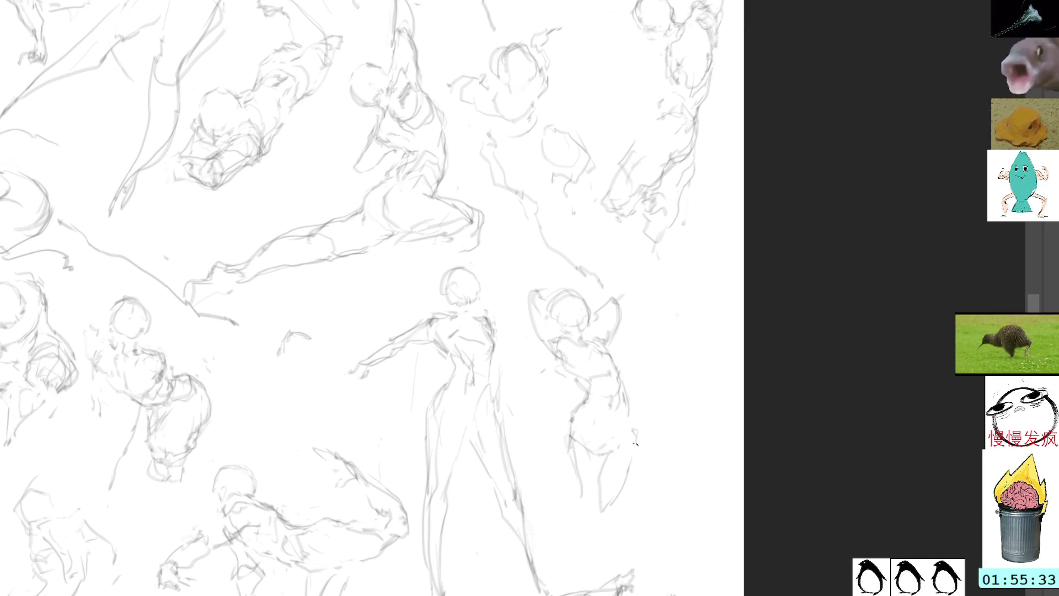
drag(636, 444, 607, 514)
drag(571, 445, 585, 491)
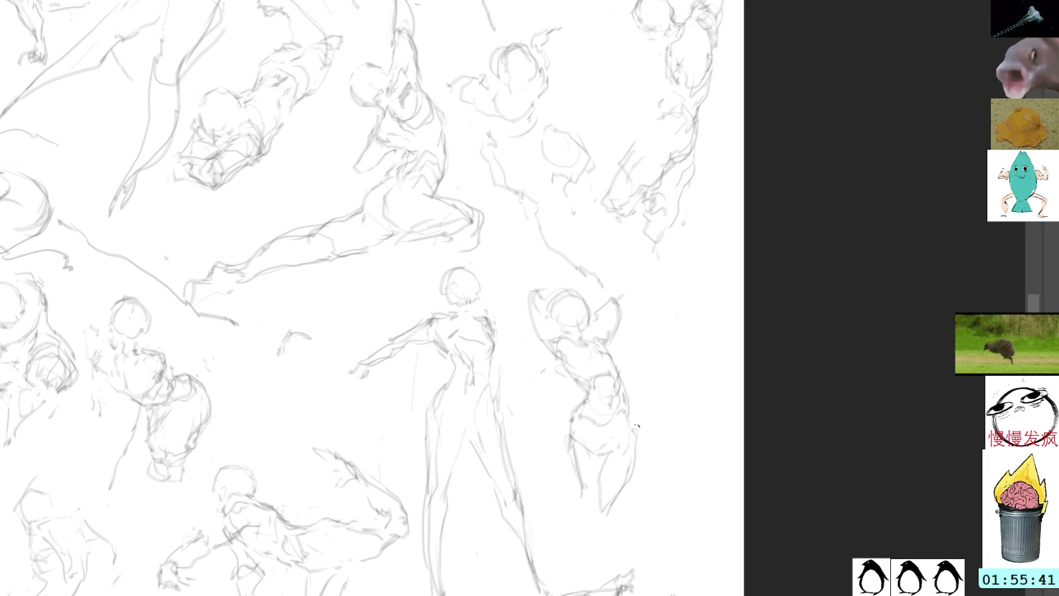
Lasso the raised-arm figure, move it right into the blank area, and shrink it slightly from the top.
mouse_move(638, 352)
mouse_down()
mouse_move(539, 279)
mouse_move(690, 378)
mouse_up()
key(ctrl+t)
drag(618, 335, 680, 320)
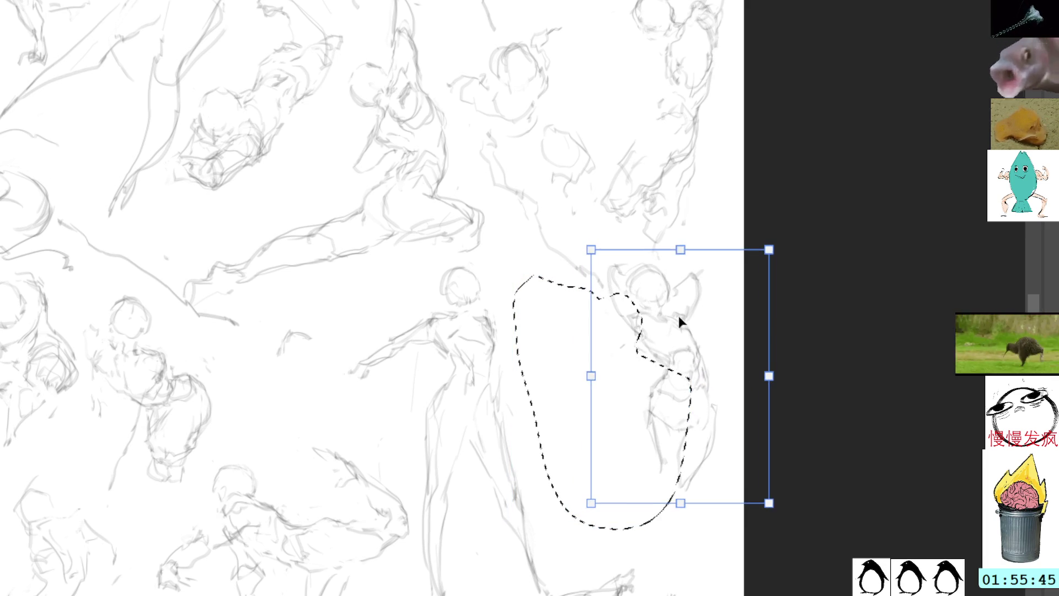
drag(681, 249, 681, 260)
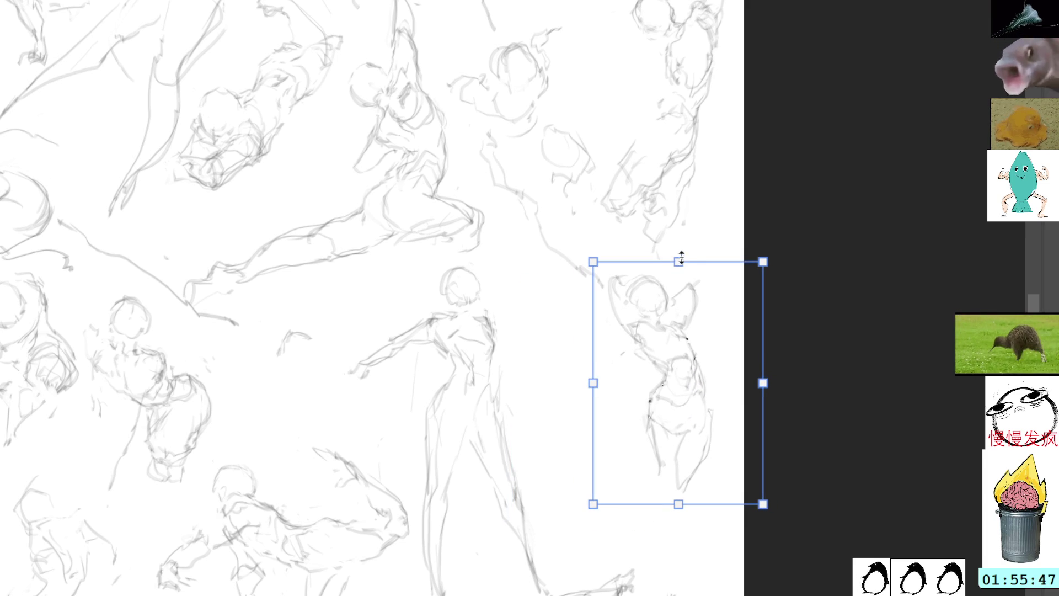
key(Return)
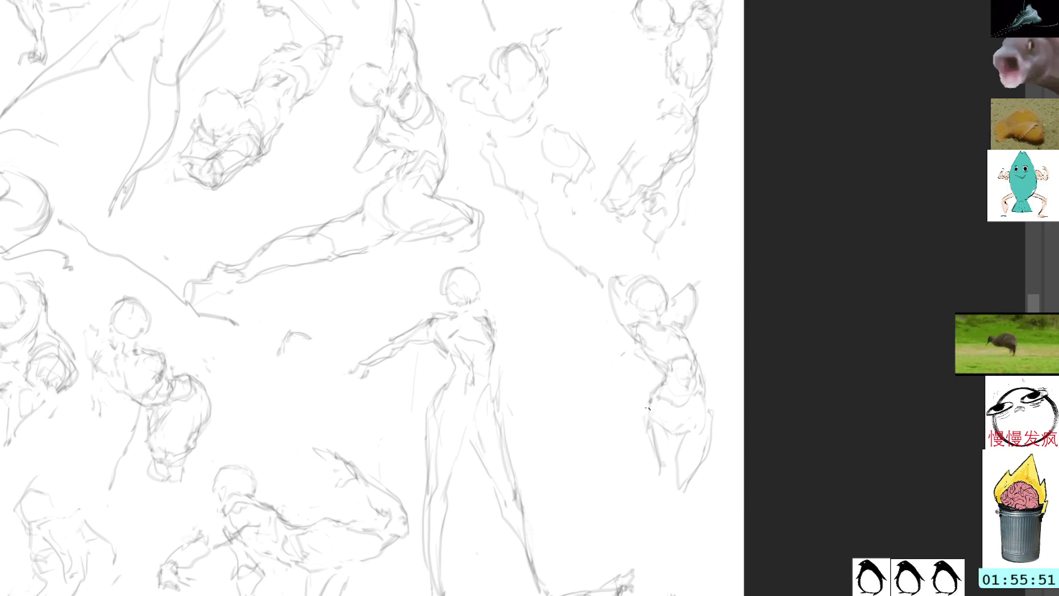
Redraw the right figure's torso, hip and long leg lines with pencil strokes.
drag(647, 422, 668, 555)
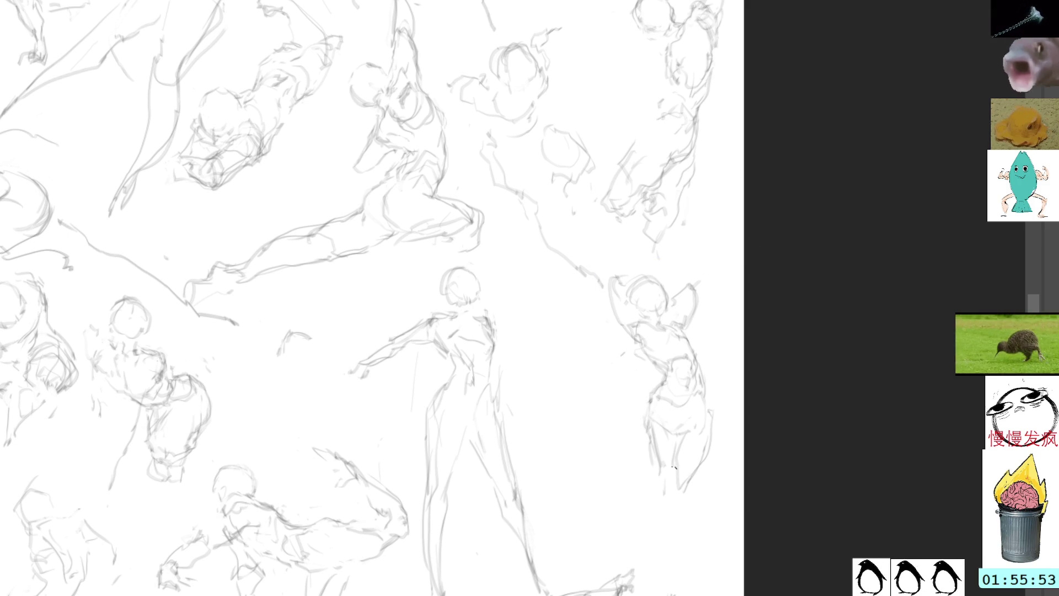
drag(696, 492, 674, 595)
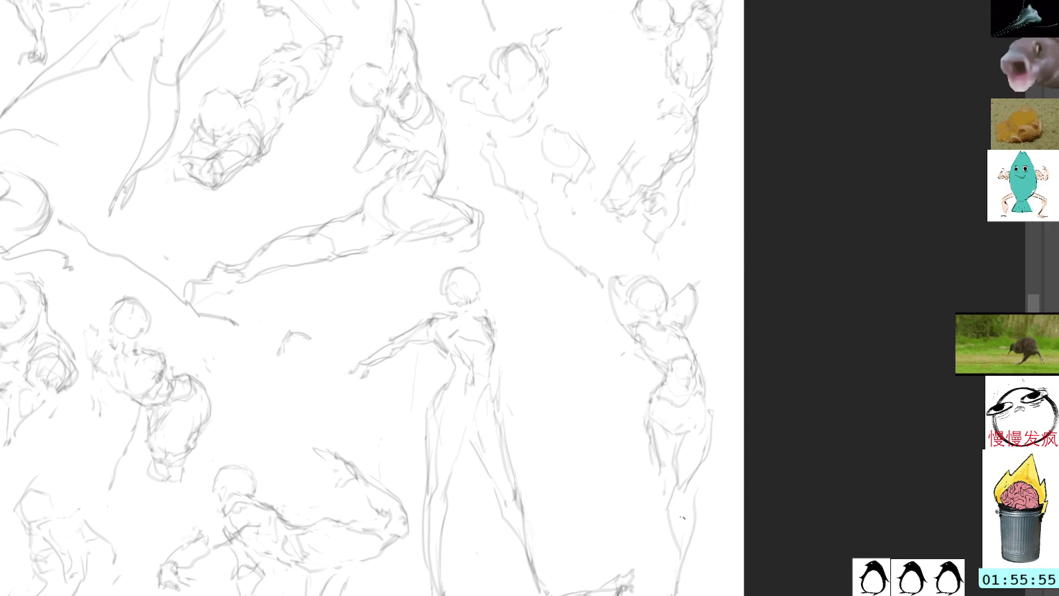
drag(704, 398, 713, 438)
drag(696, 483, 687, 515)
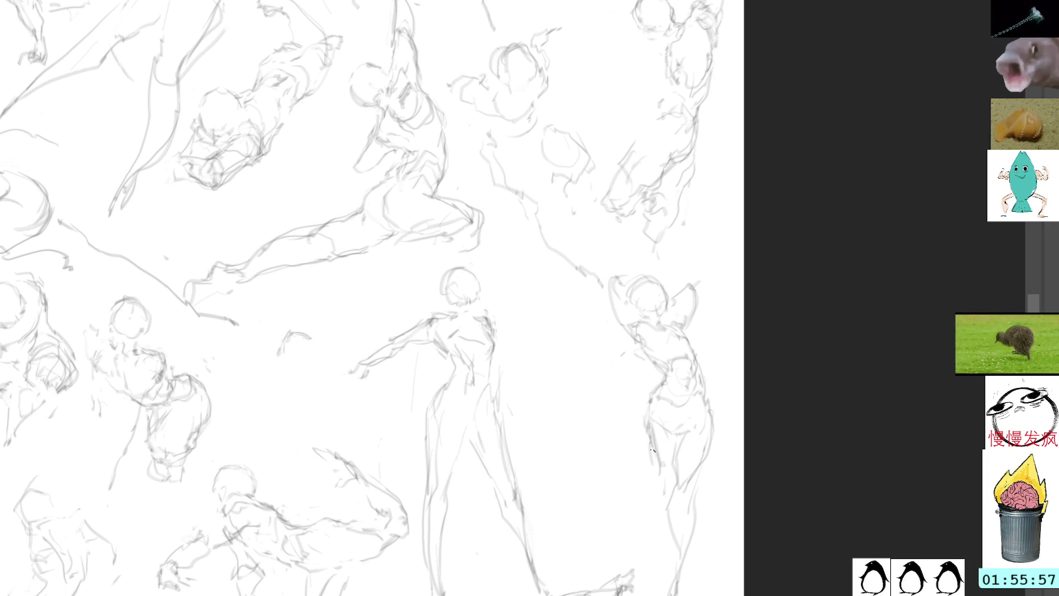
drag(650, 422, 675, 569)
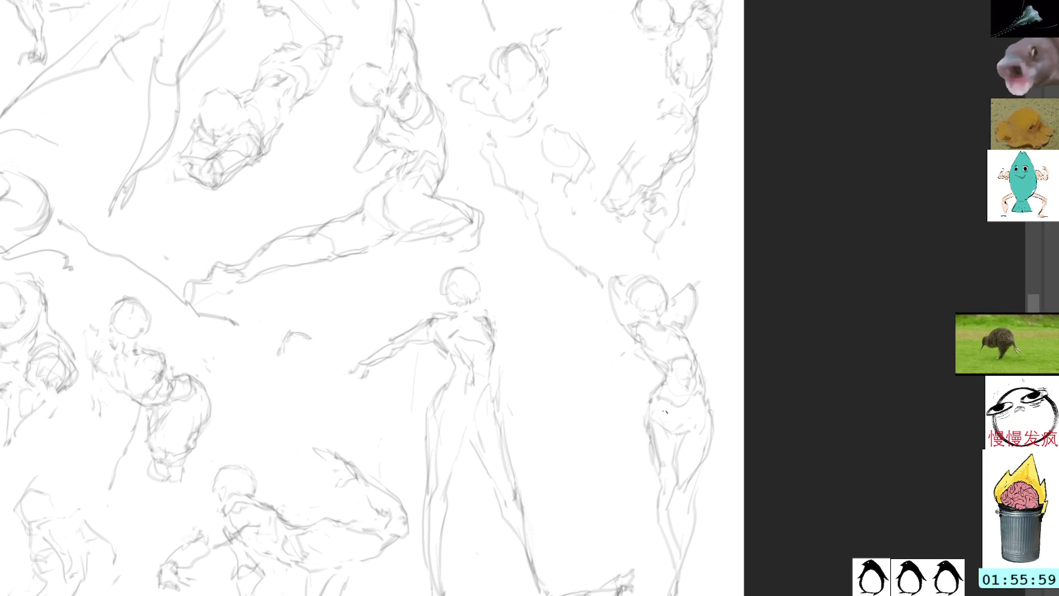
drag(684, 425, 681, 448)
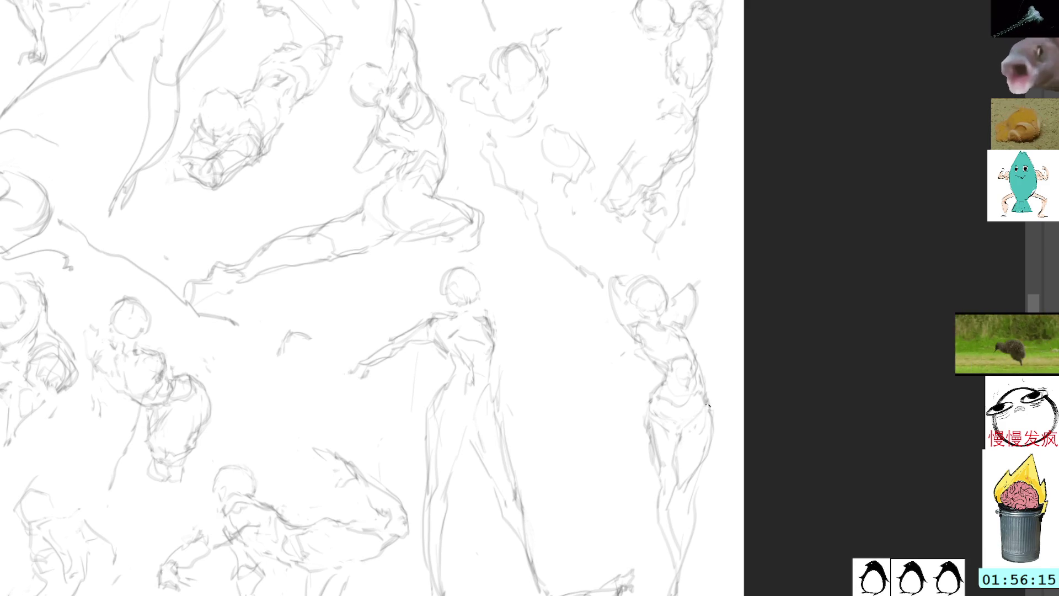
drag(709, 406, 694, 501)
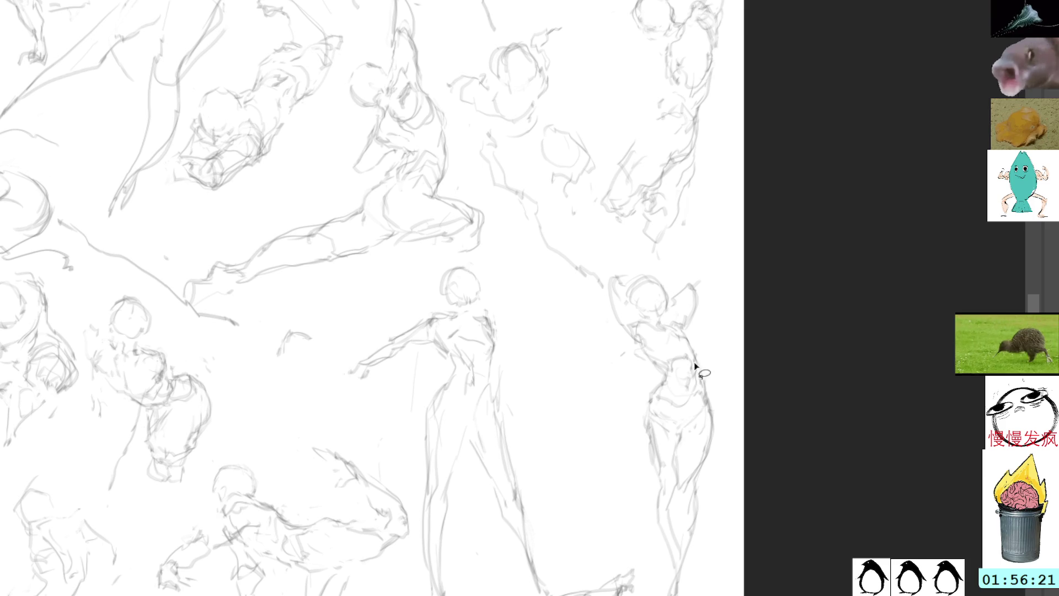
Try loop strokes over a small hip area, then undo them.
drag(683, 429, 654, 421)
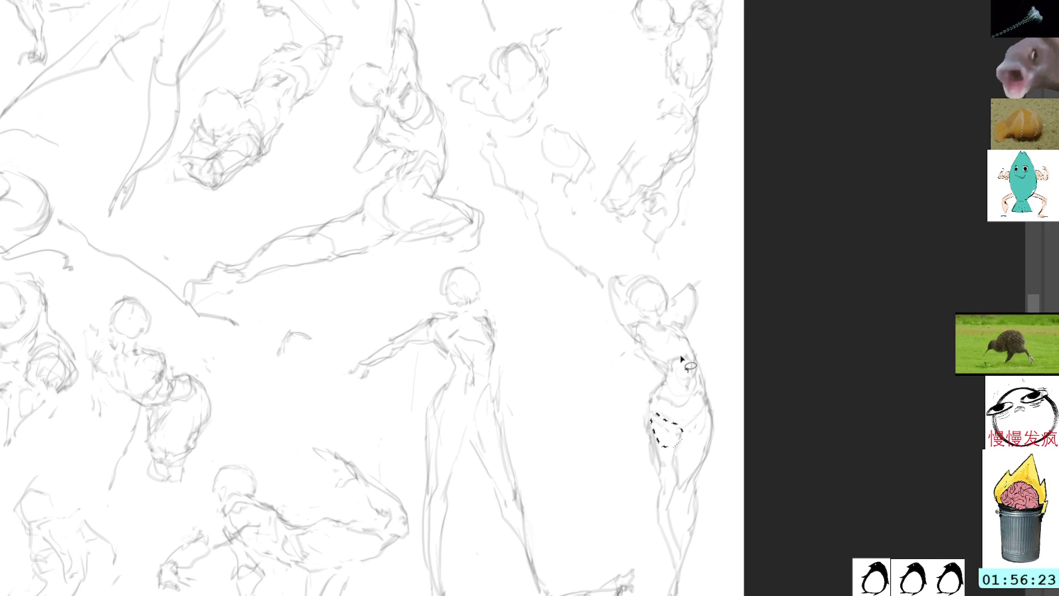
key(ctrl+d)
mouse_move(689, 387)
mouse_down()
mouse_move(705, 408)
mouse_move(669, 409)
mouse_up()
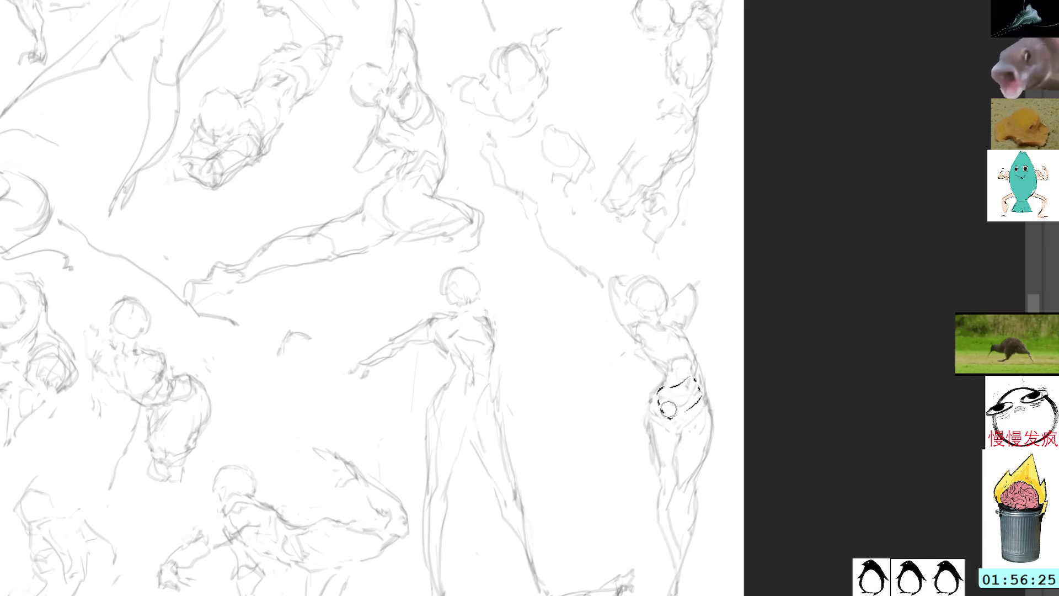
key(ctrl+z)
key(ctrl+z)
key(ctrl+z)
key(ctrl+z)
key(ctrl+z)
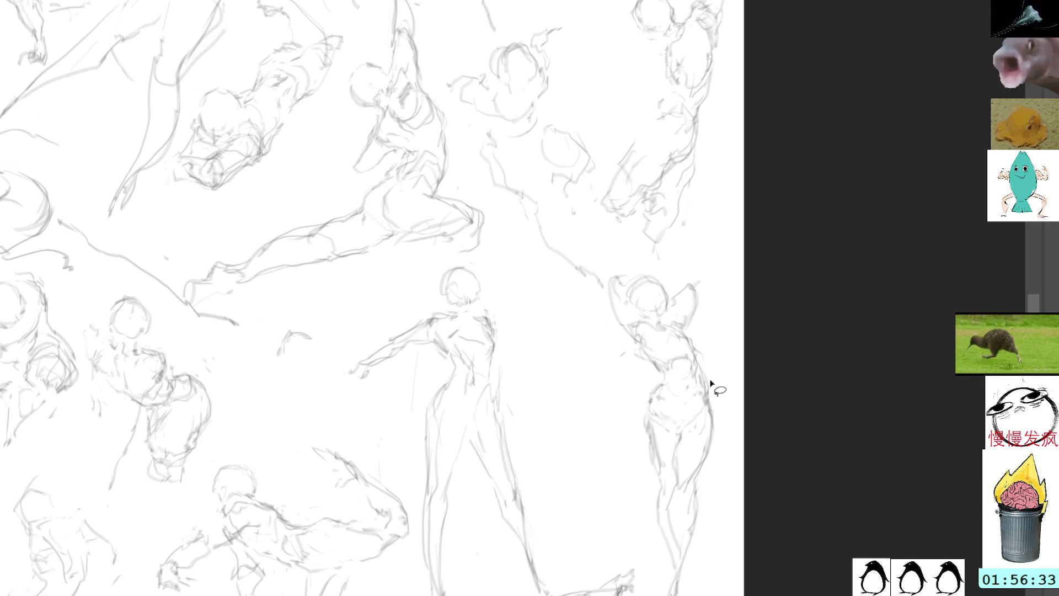
Free-transform the right figure's lasso-selected lower body and apply the adjustment.
mouse_move(708, 369)
mouse_down()
mouse_move(656, 593)
mouse_move(708, 368)
mouse_up()
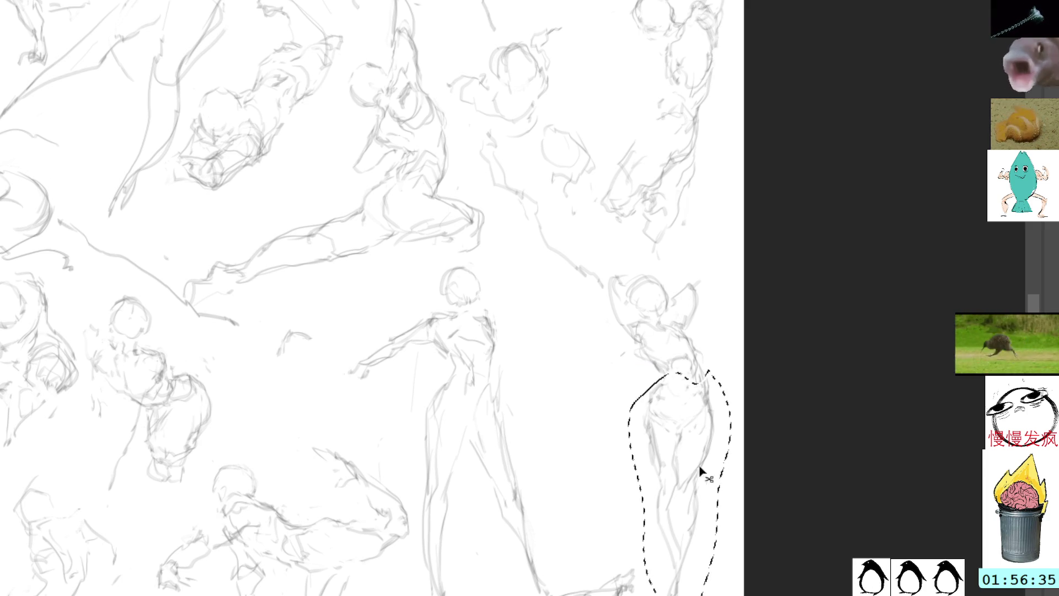
key(ctrl+t)
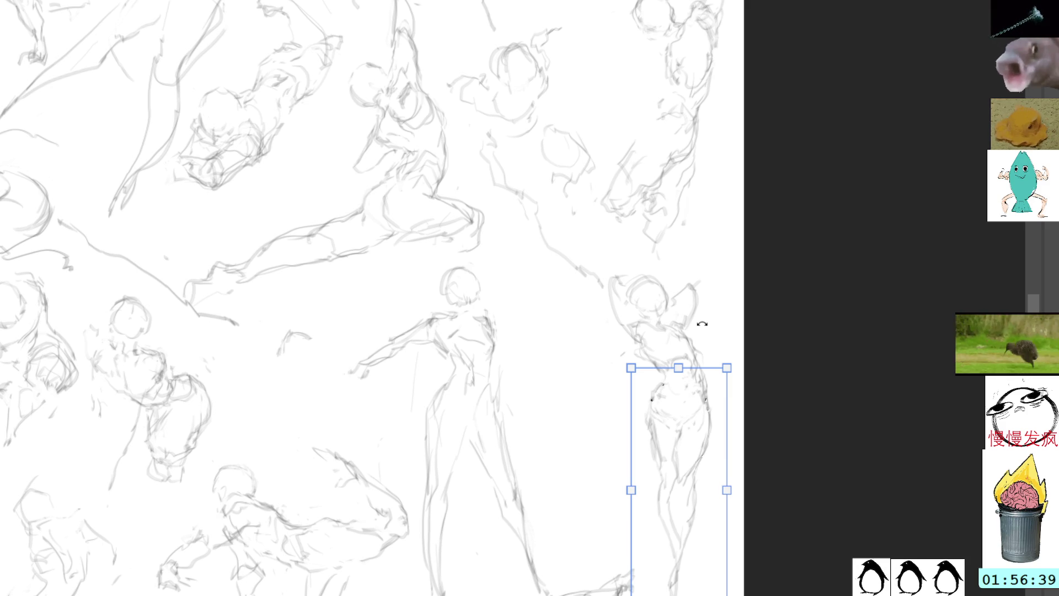
key(Return)
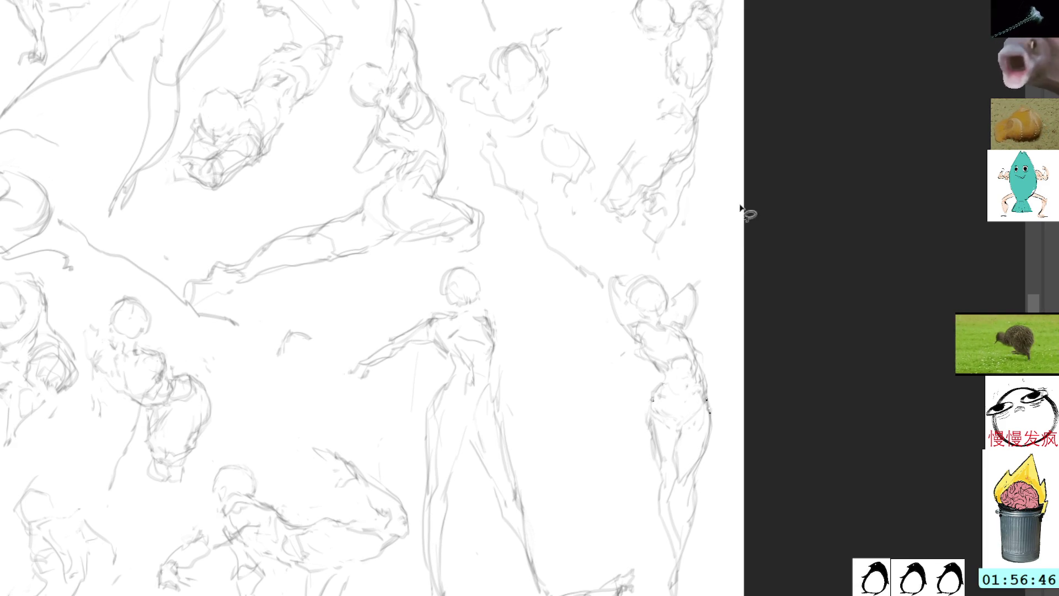
key(b)
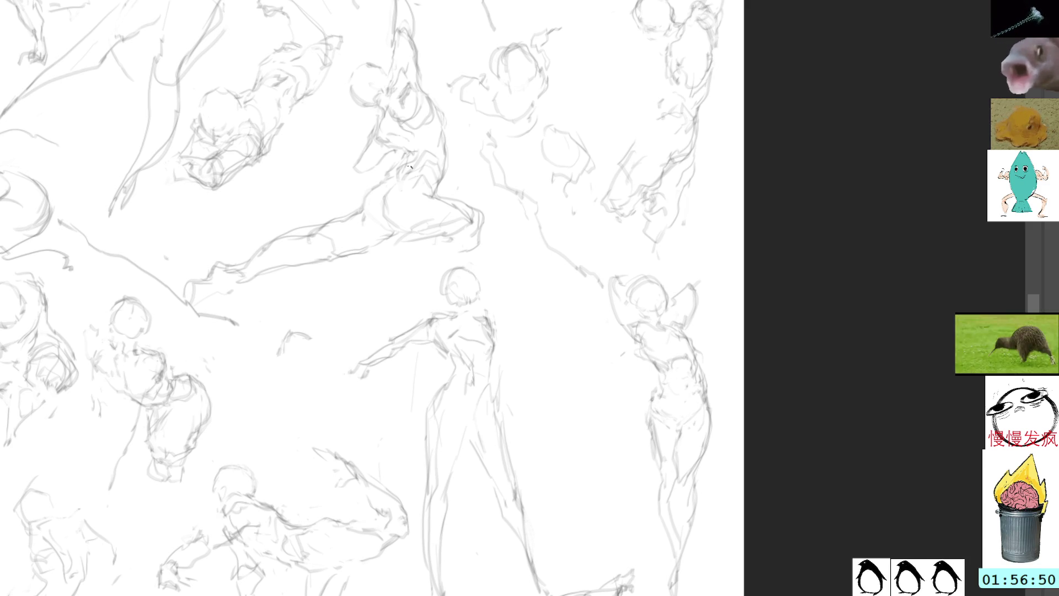
Sketch a new figure's head, torso, shoulders and legs in the gap.
mouse_move(543, 279)
mouse_down()
mouse_move(566, 292)
mouse_move(534, 313)
mouse_move(564, 304)
mouse_up()
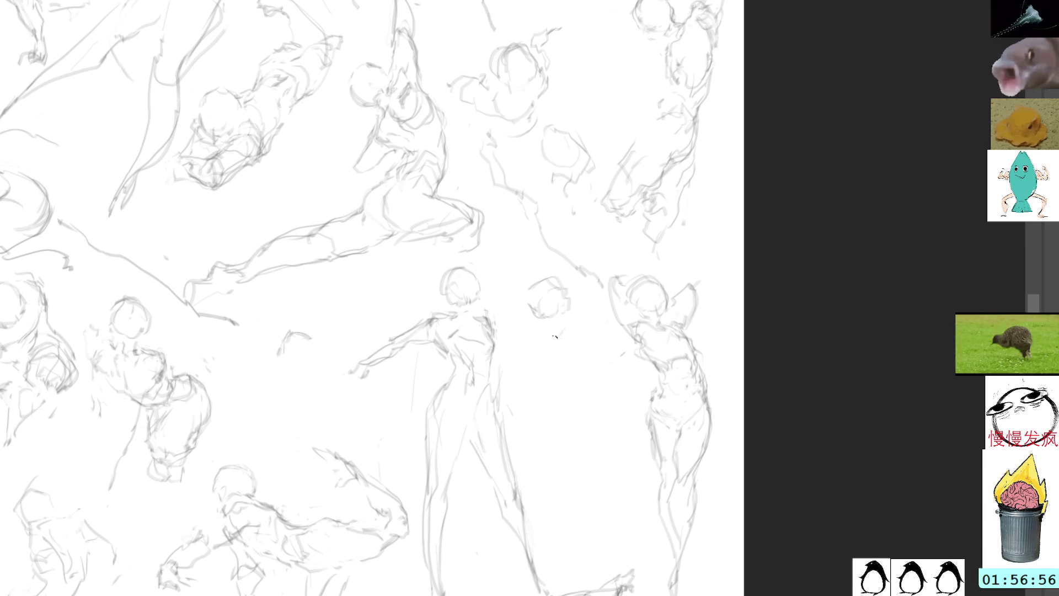
drag(567, 335, 575, 356)
mouse_move(555, 342)
mouse_down()
mouse_move(538, 351)
mouse_move(544, 386)
mouse_up()
mouse_move(543, 383)
mouse_down()
mouse_move(574, 370)
mouse_move(600, 393)
mouse_up()
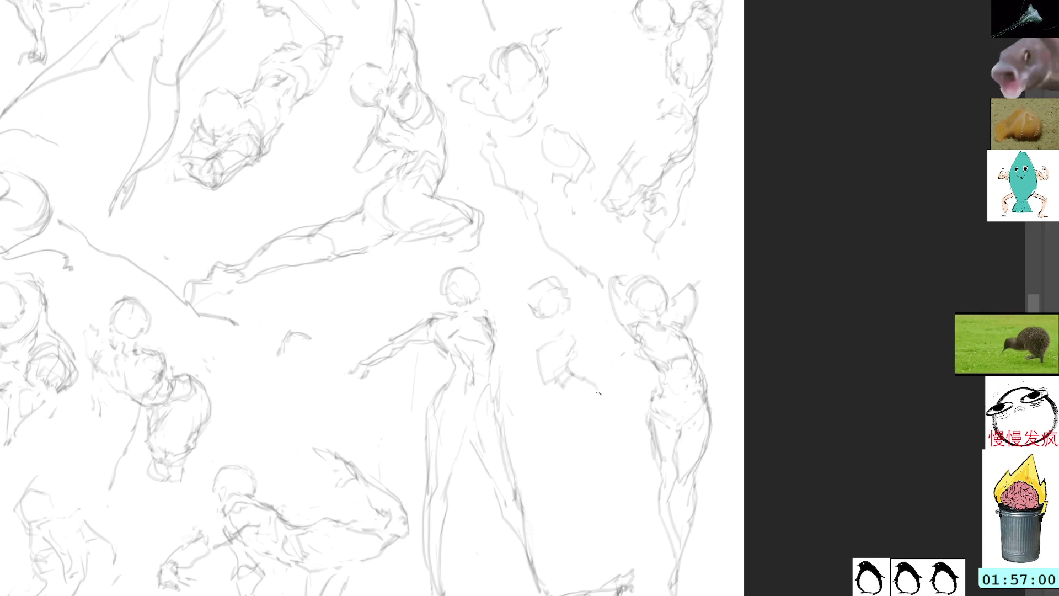
drag(606, 433, 595, 489)
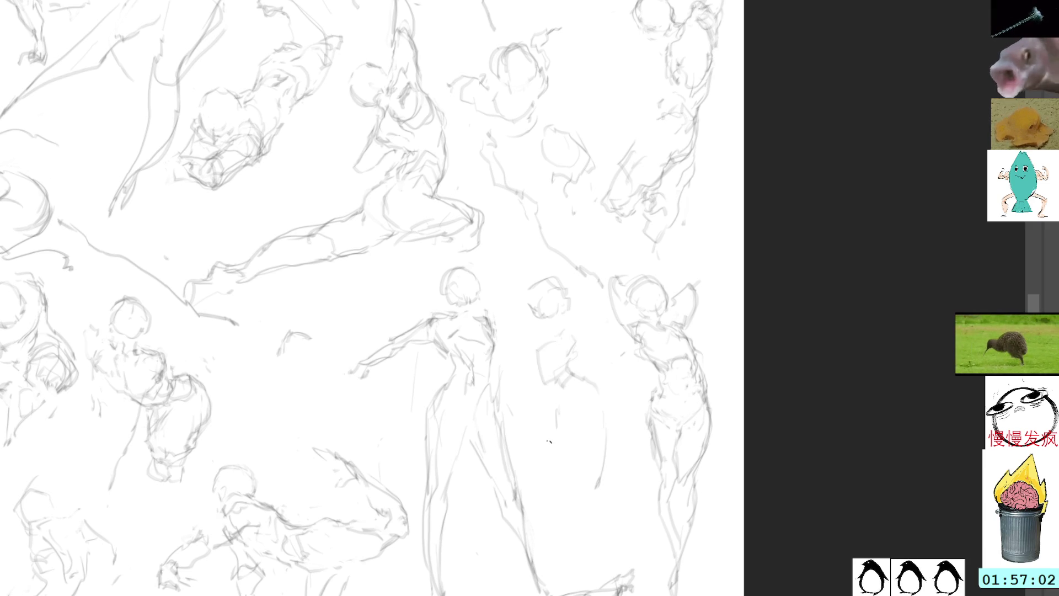
drag(550, 441, 555, 479)
Nudge the lasso-selected centre figure slightly left and deselect it.
mouse_move(444, 265)
mouse_down()
mouse_move(348, 407)
mouse_move(414, 480)
mouse_move(422, 594)
mouse_move(505, 265)
mouse_up()
key(ctrl+t)
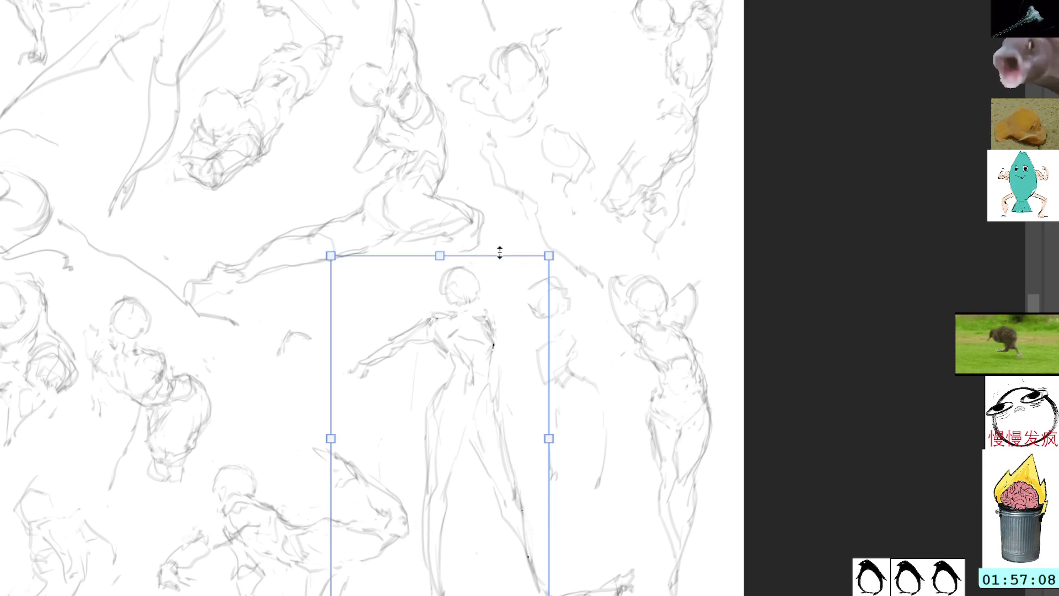
key(Left)
key(Left)
key(Left)
key(Return)
key(ctrl+d)
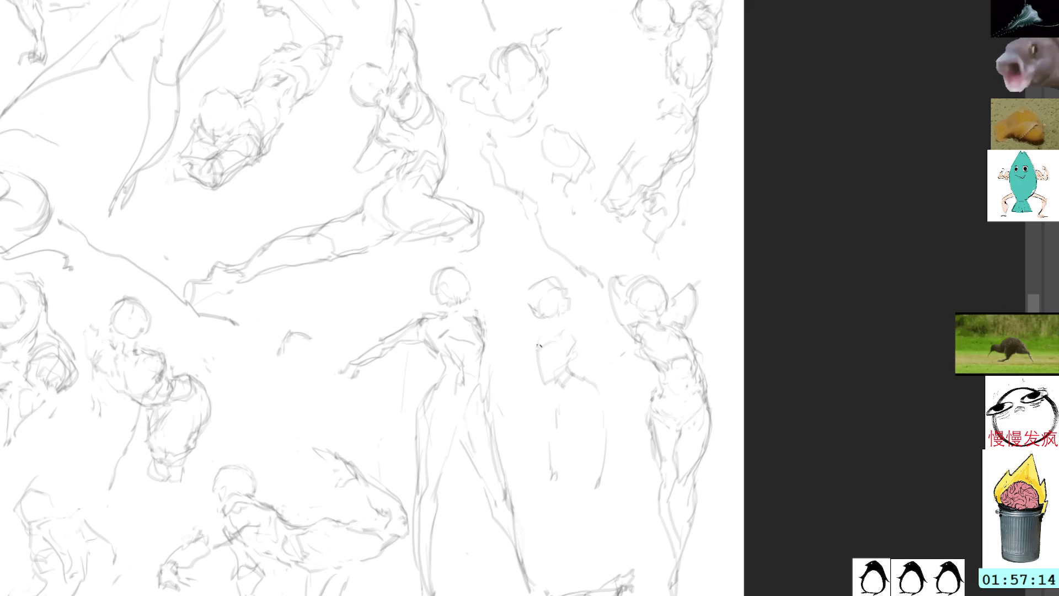
drag(538, 323, 533, 288)
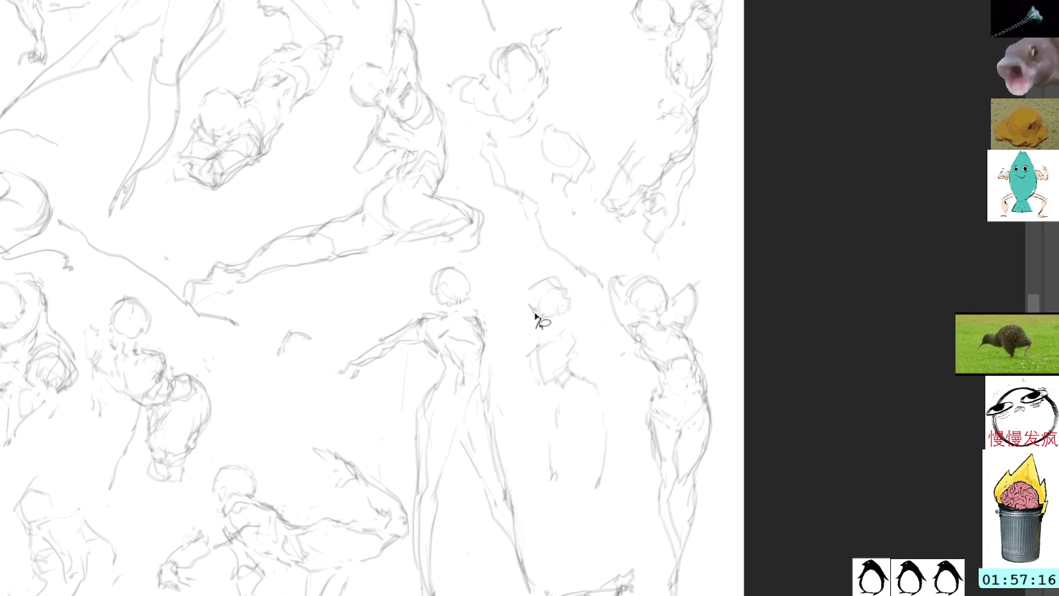
click(552, 255)
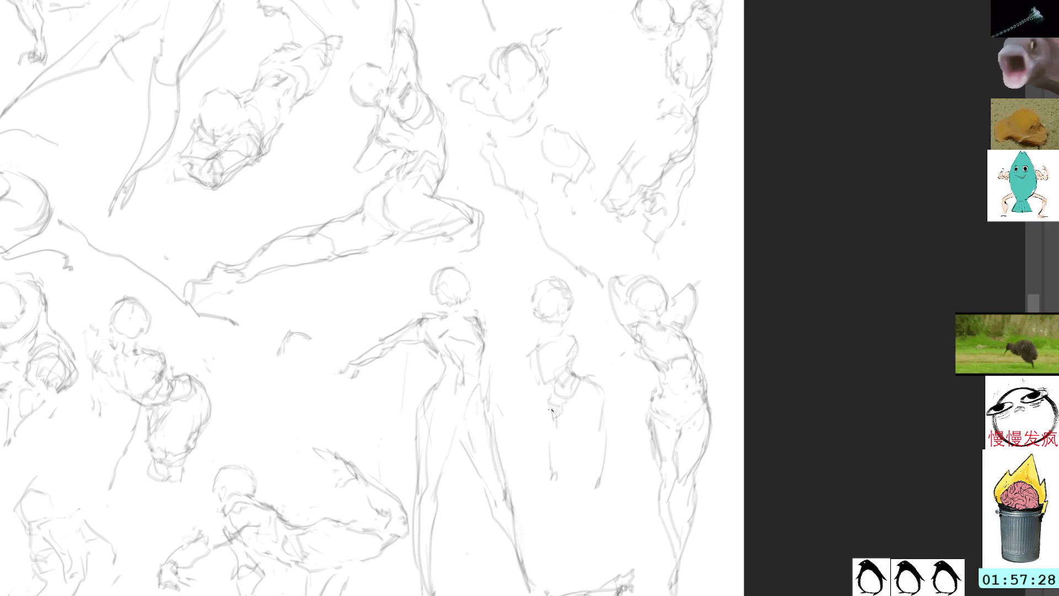
Extend both of the new figure's legs downward with extra strokes.
drag(551, 410, 551, 421)
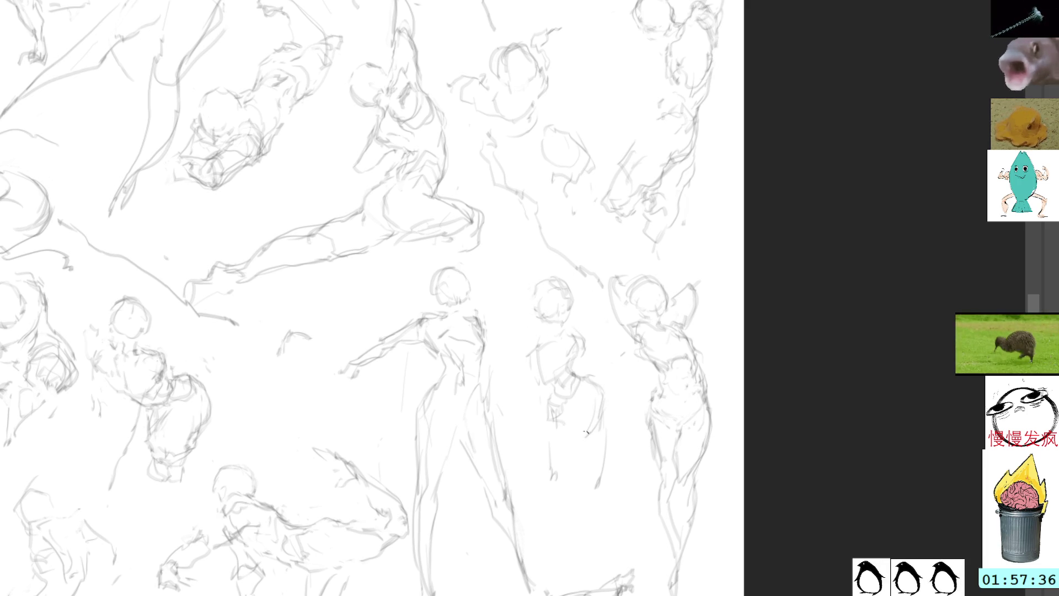
drag(597, 469, 577, 509)
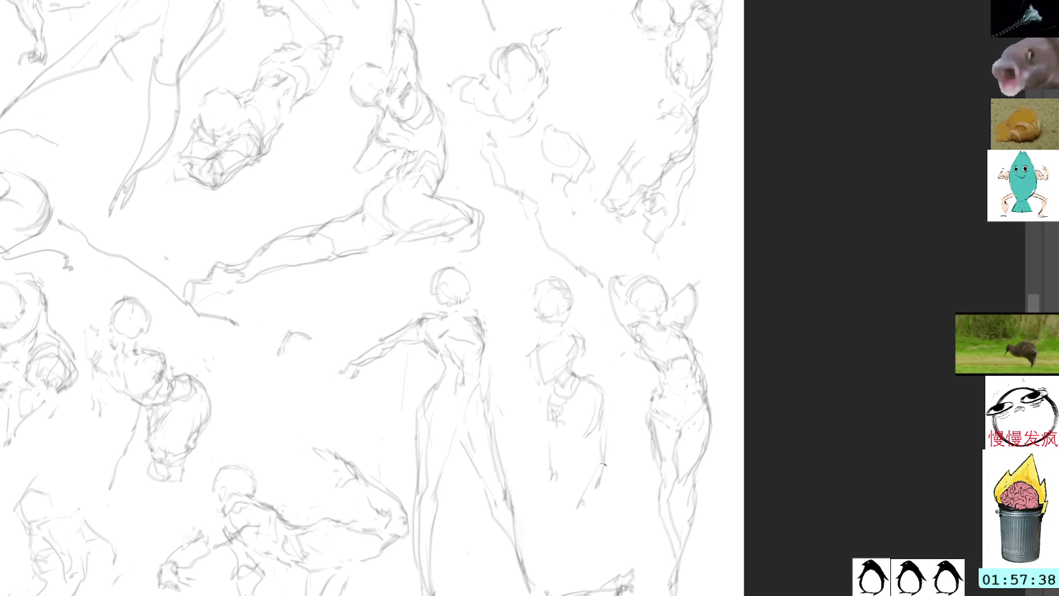
drag(605, 436, 575, 542)
drag(553, 487, 555, 576)
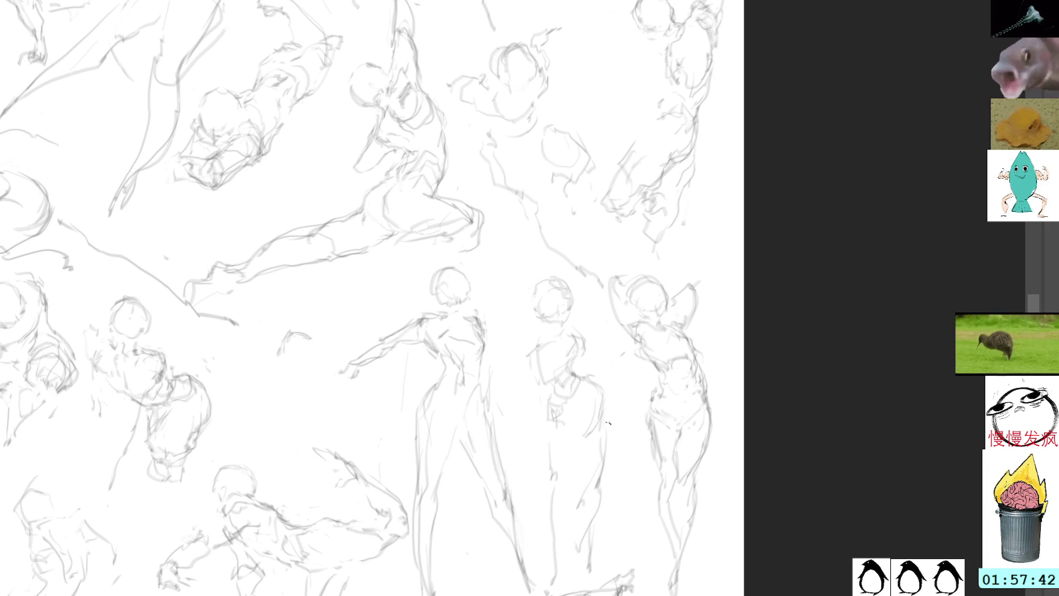
drag(595, 503, 621, 560)
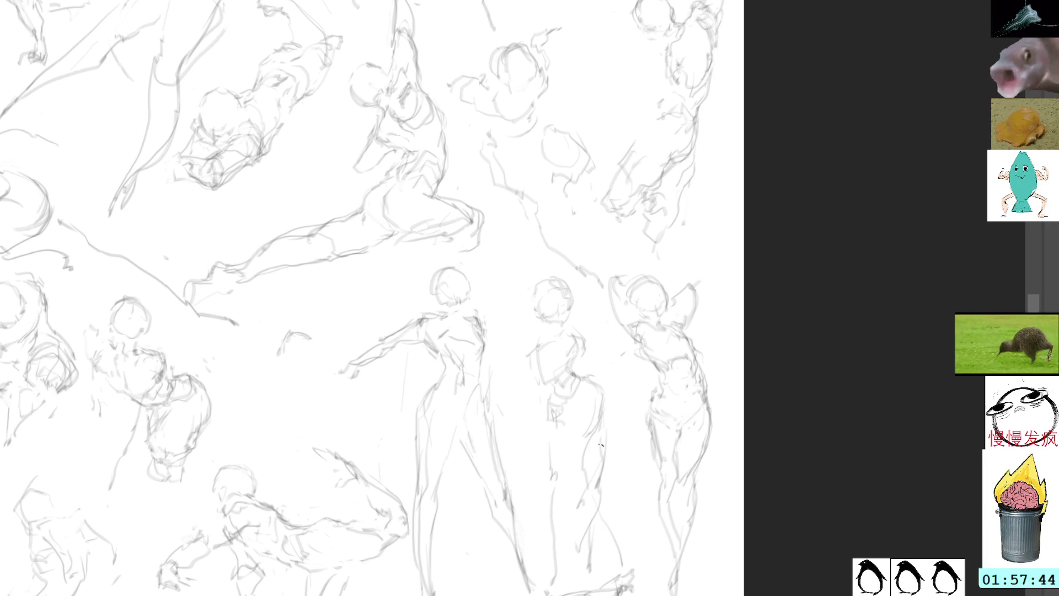
Undo the last leg stroke, then free-transform the lasso-selected new middle figure and apply.
key(ctrl+z)
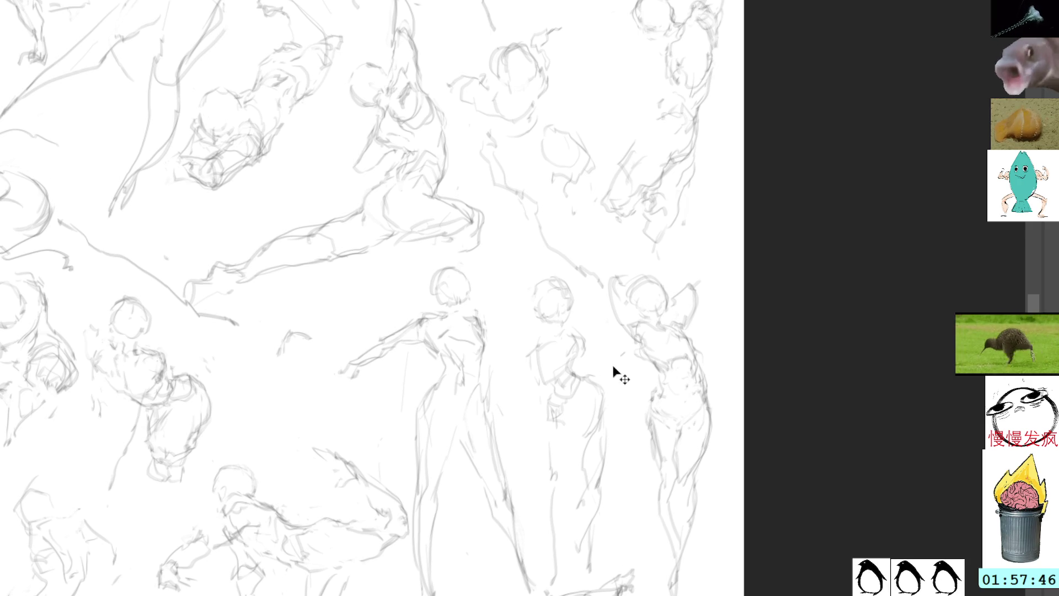
key(l)
mouse_move(584, 295)
mouse_down()
mouse_move(524, 405)
mouse_move(578, 298)
mouse_up()
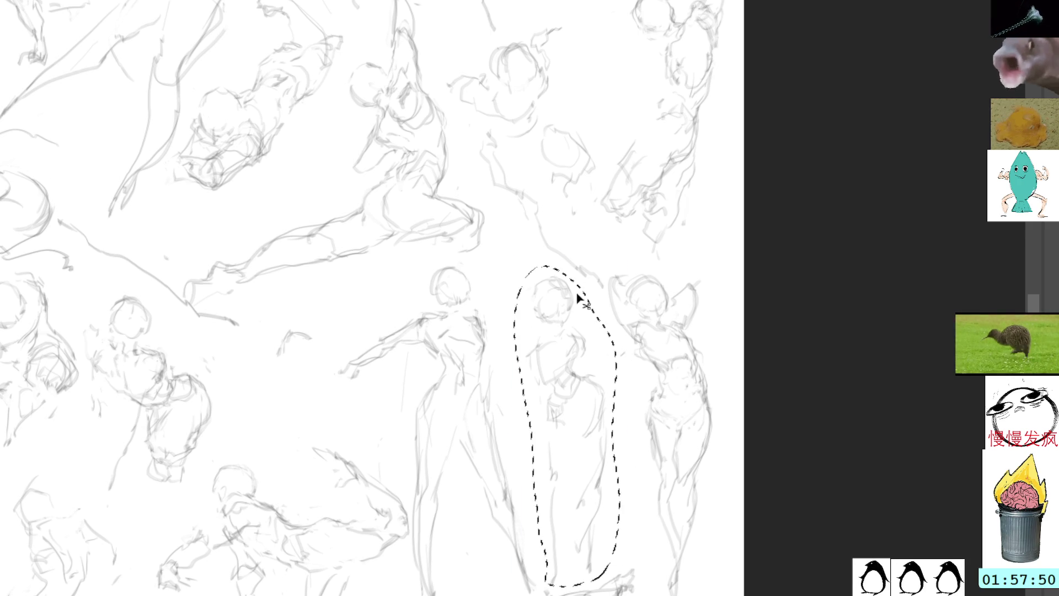
key(ctrl+t)
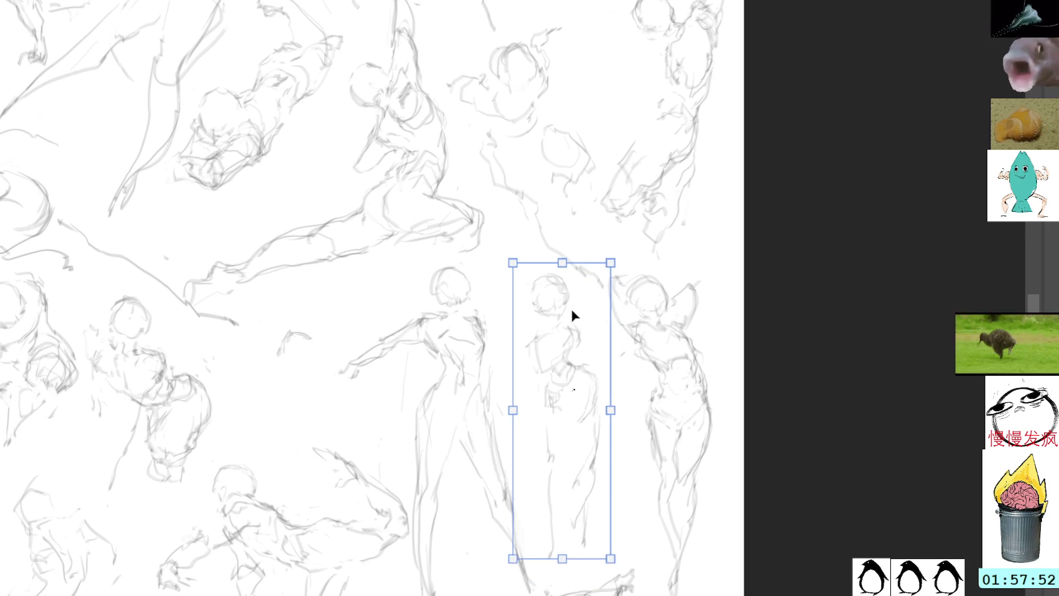
key(Return)
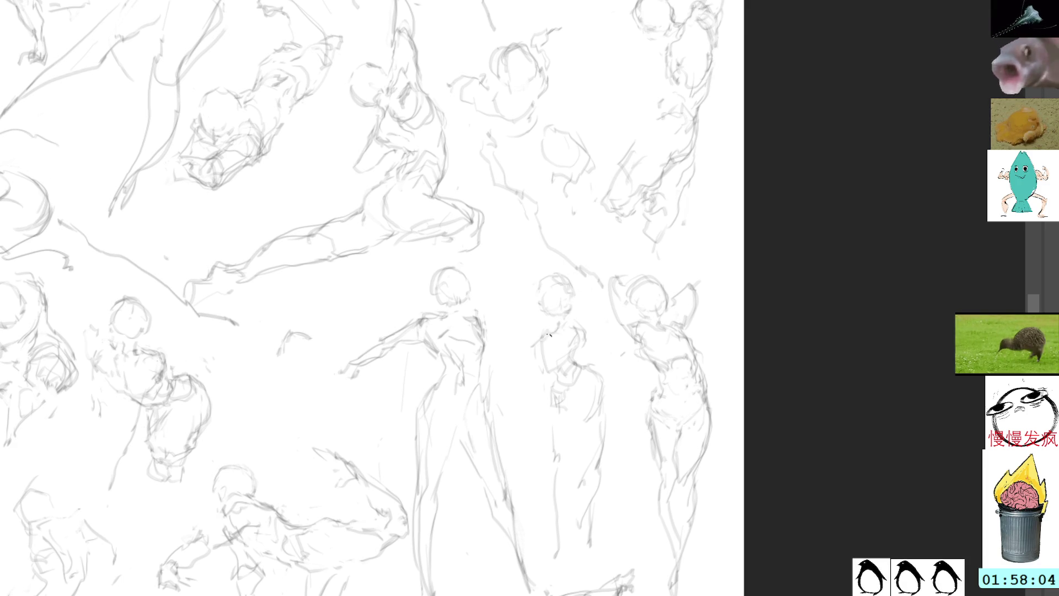
Delete the old right-leg strokes and redraw the middle figure's right leg from the hip.
drag(574, 328, 581, 350)
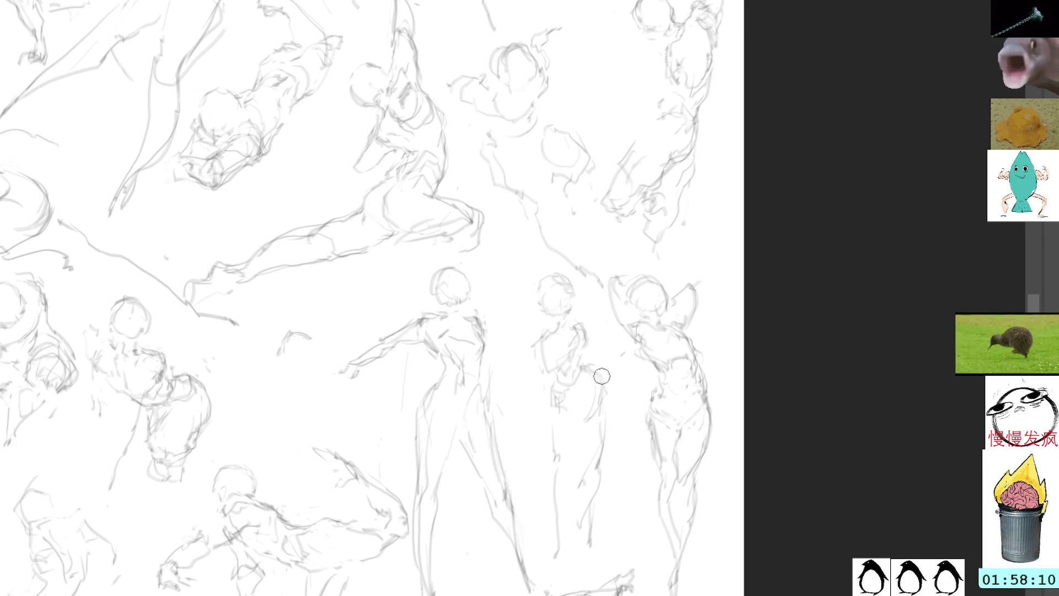
drag(607, 400, 571, 574)
mouse_move(553, 419)
mouse_down()
mouse_move(568, 503)
mouse_move(559, 550)
mouse_up()
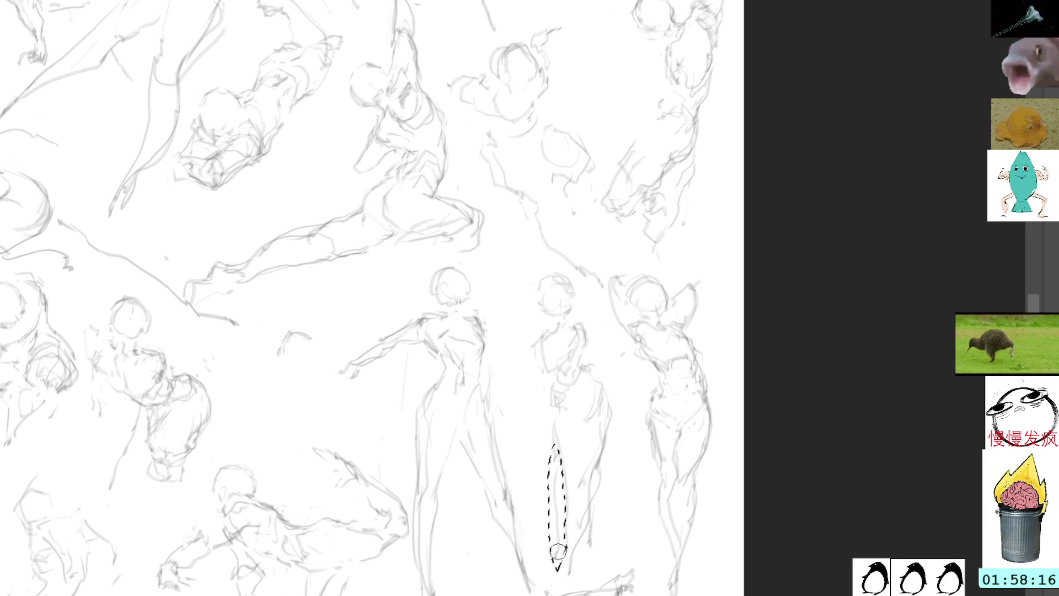
key(Delete)
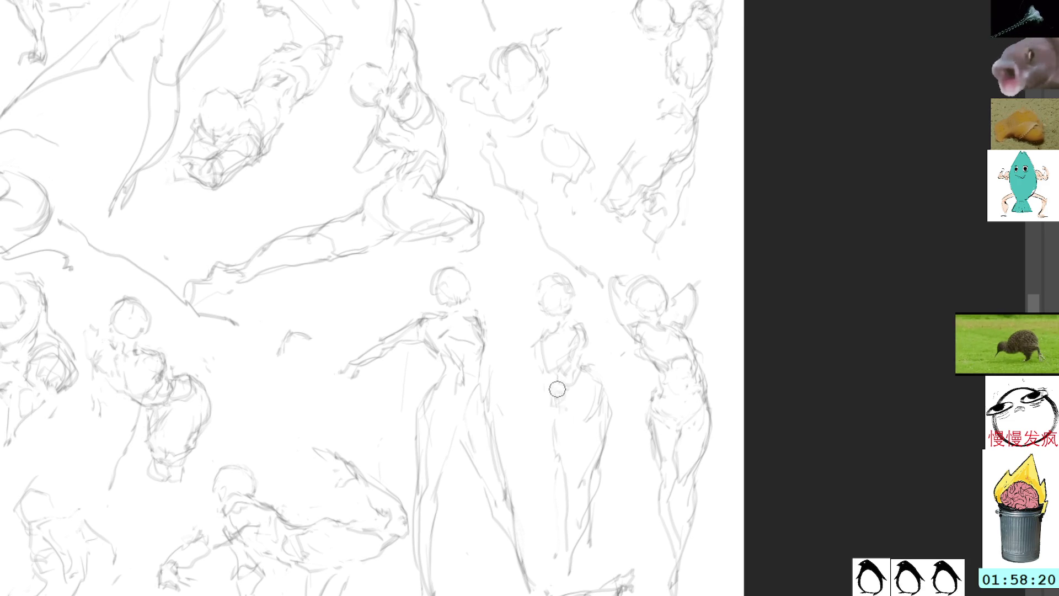
drag(557, 397, 566, 504)
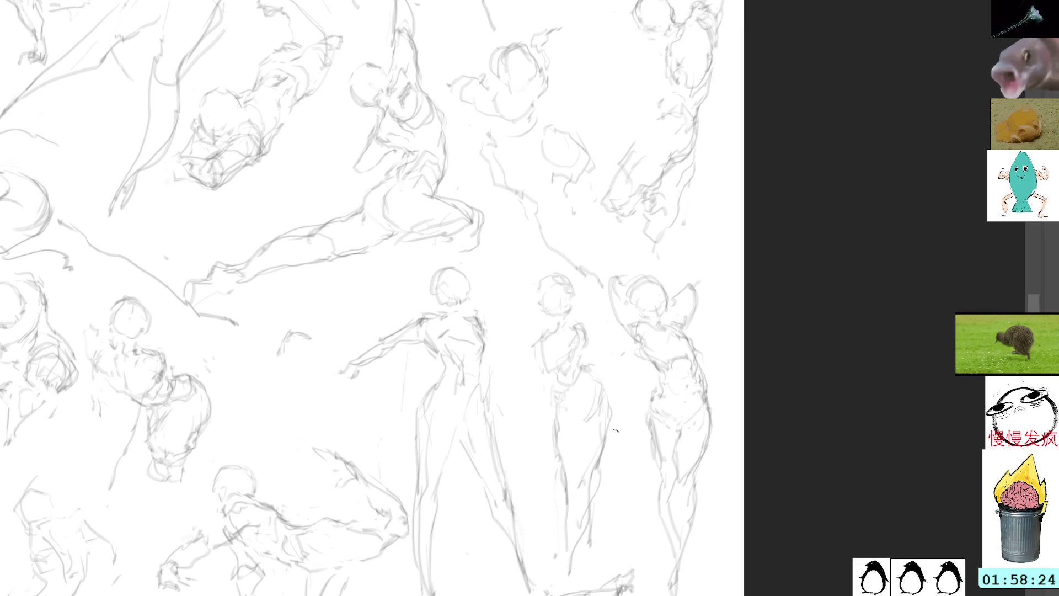
key(l)
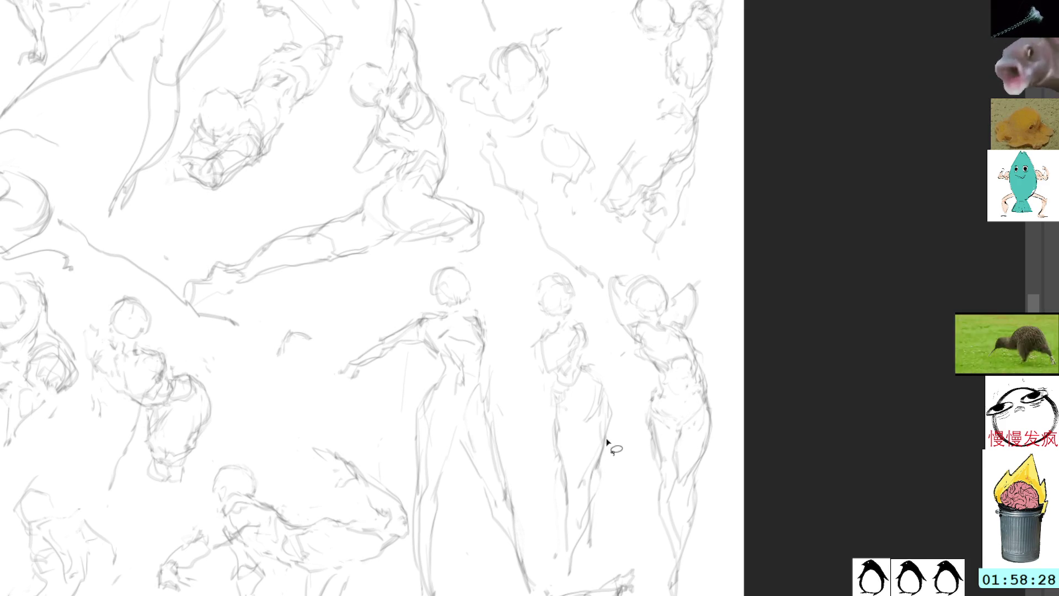
mouse_move(591, 461)
mouse_down()
mouse_move(592, 489)
mouse_move(616, 444)
mouse_up()
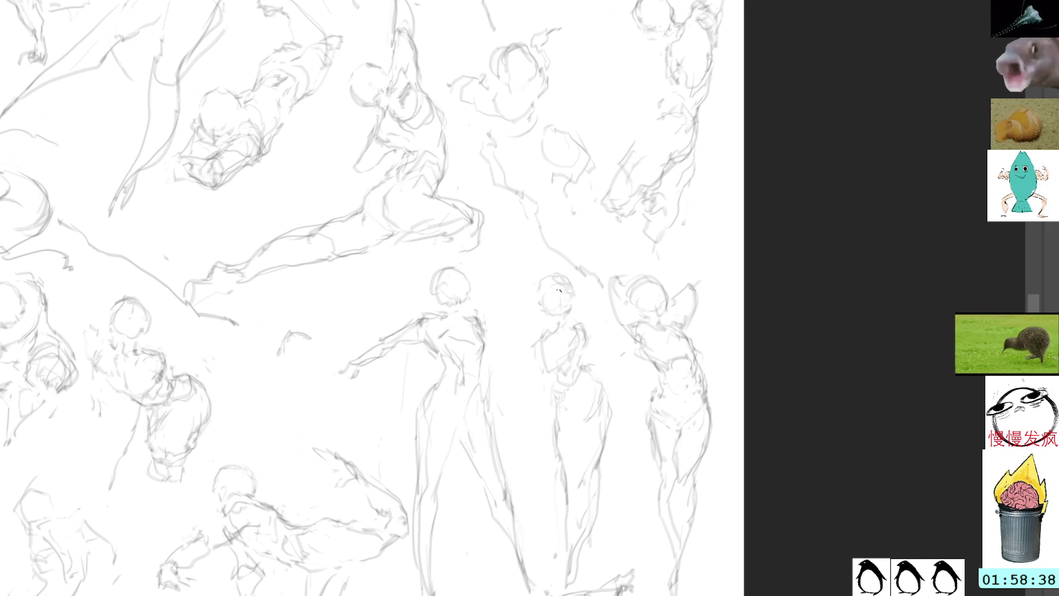
Add an arc over the middle figure's head and more strokes through its torso.
key(b)
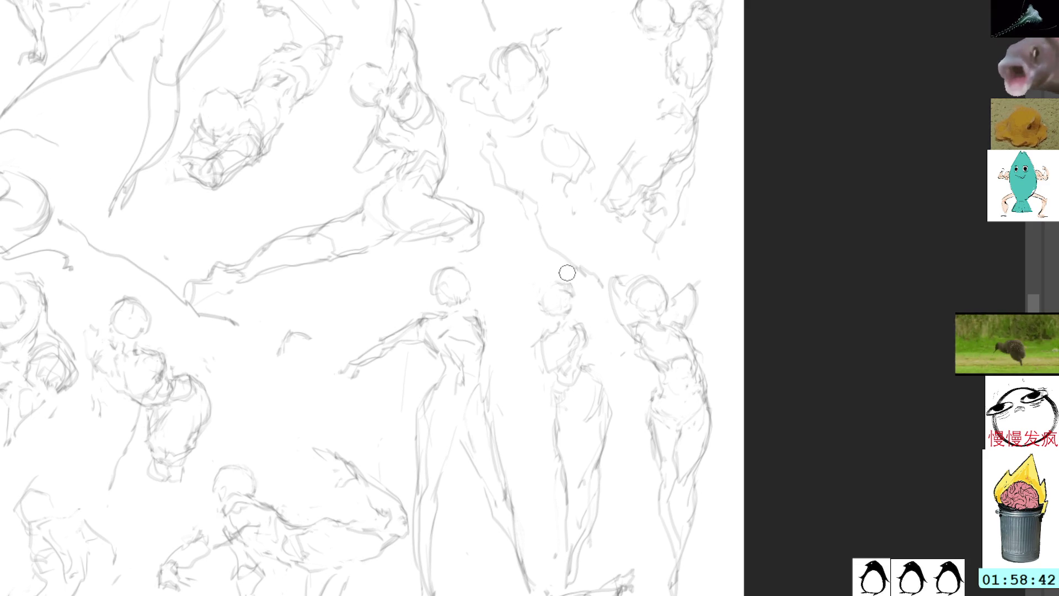
drag(544, 287, 564, 283)
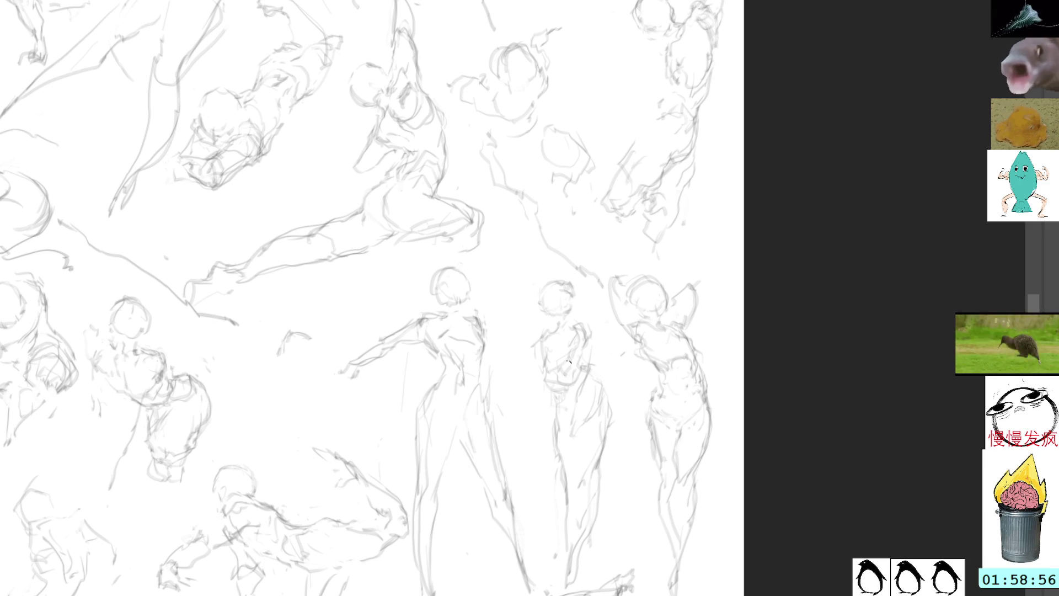
mouse_move(598, 339)
mouse_down()
mouse_move(589, 366)
mouse_move(614, 353)
mouse_move(596, 380)
mouse_up()
mouse_move(586, 326)
mouse_down()
mouse_move(618, 351)
mouse_move(534, 423)
mouse_up()
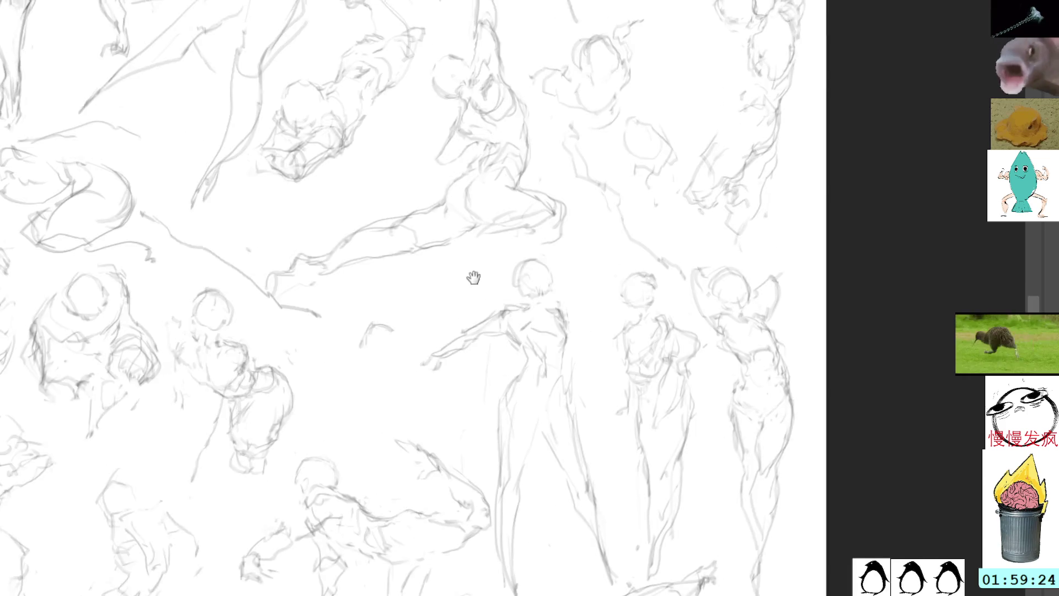
Clear stray marks from the empty gap and draw a darkened round head there.
drag(395, 282, 574, 287)
drag(500, 340, 502, 344)
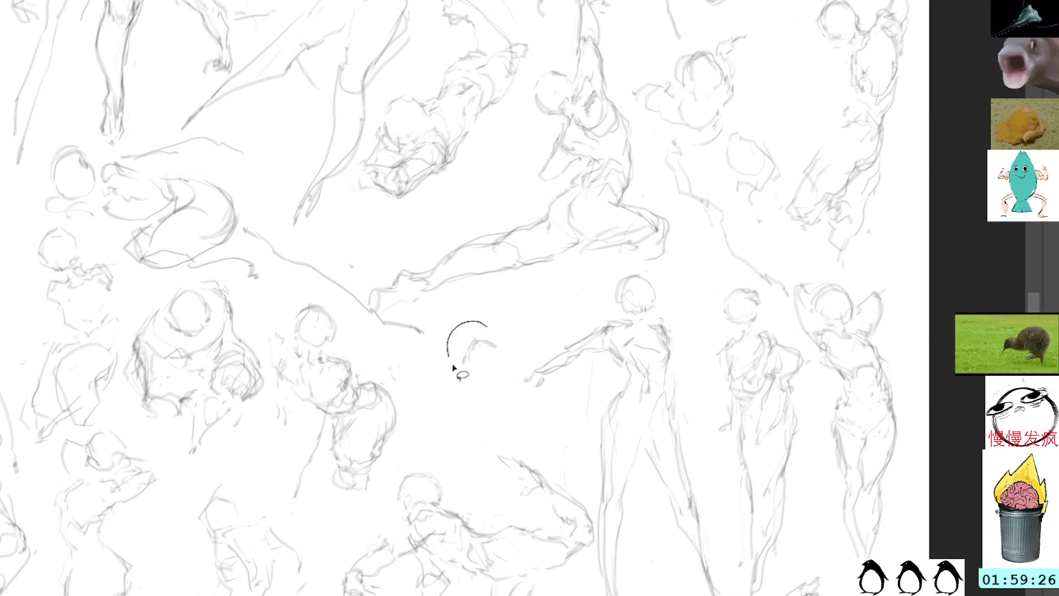
key(ctrl+shift+a)
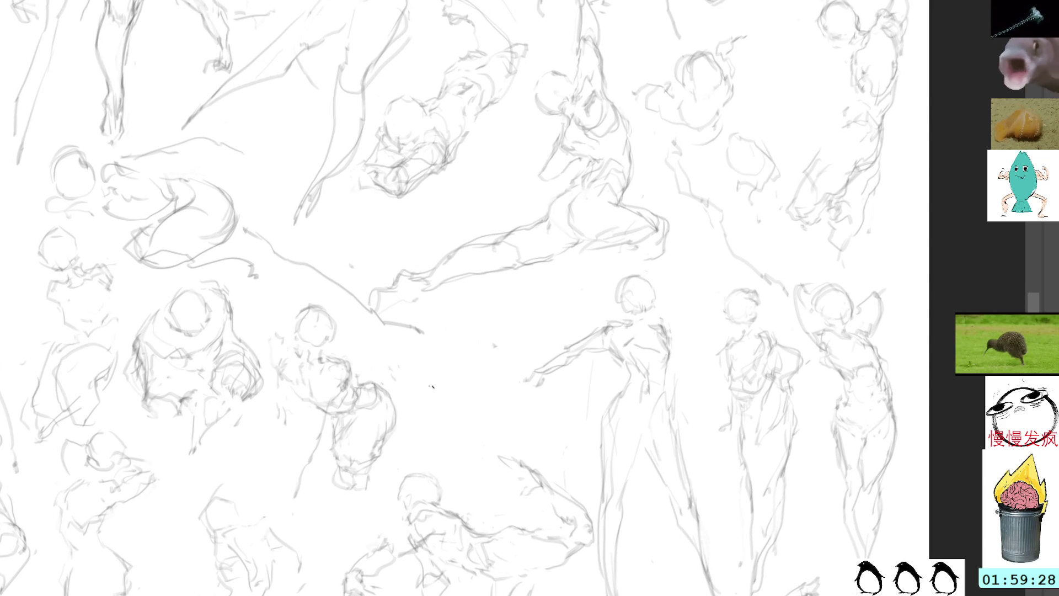
mouse_move(423, 401)
mouse_down()
mouse_move(461, 405)
mouse_move(456, 374)
mouse_up()
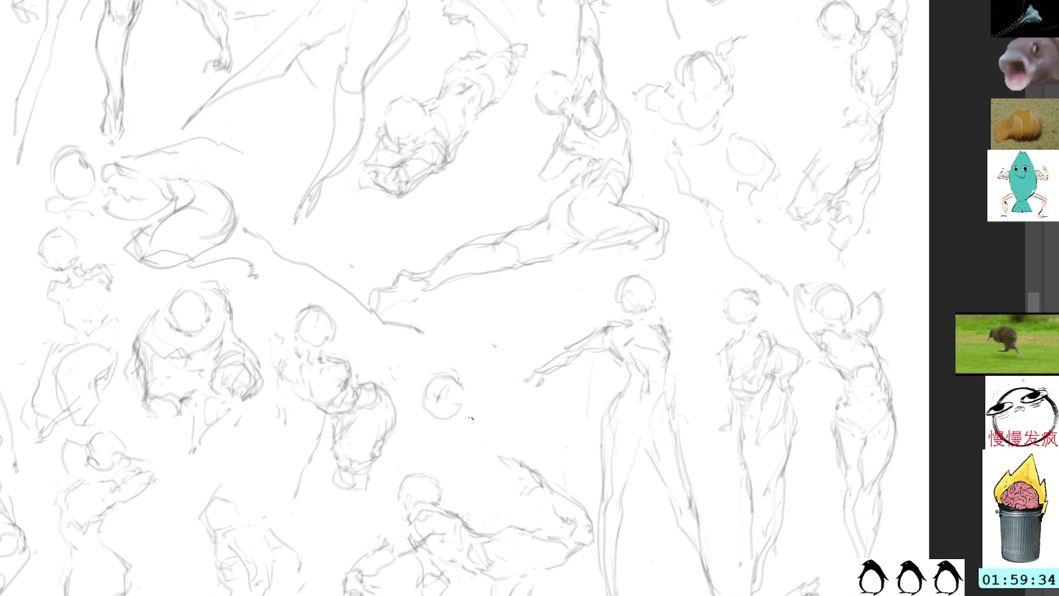
drag(423, 381, 490, 397)
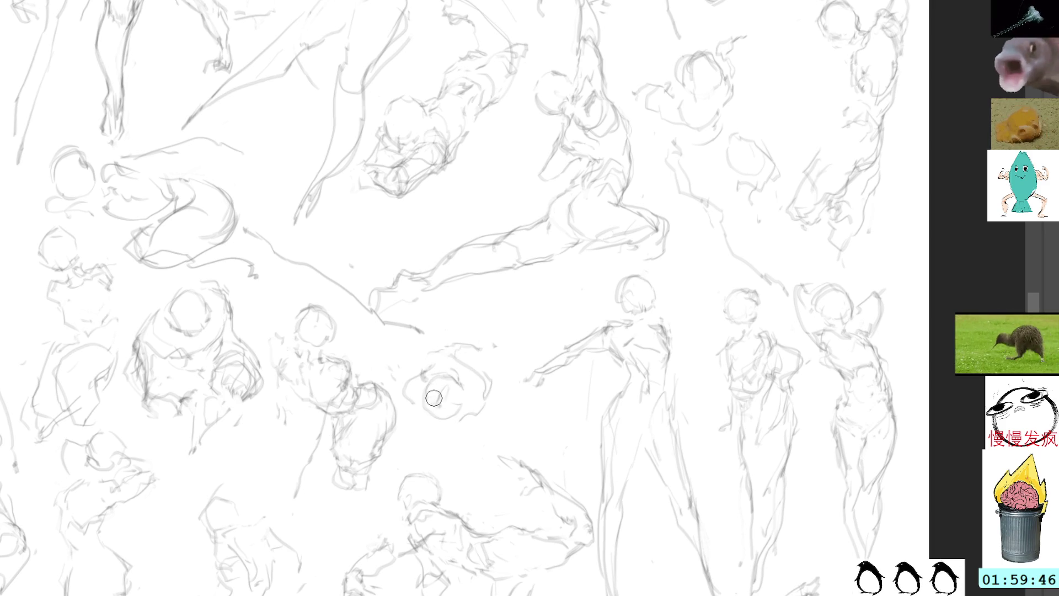
drag(432, 385, 436, 406)
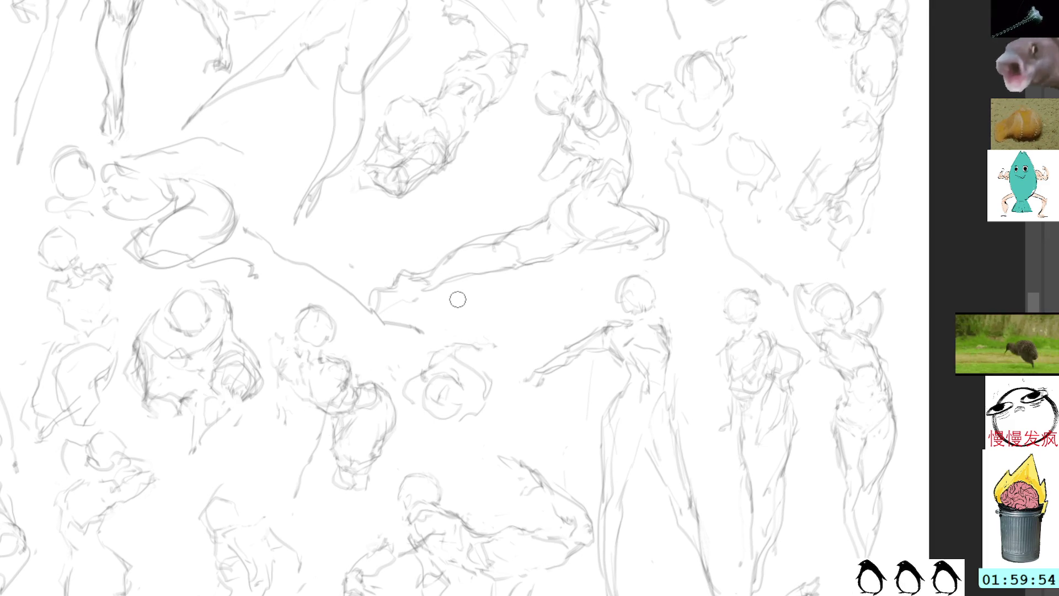
Sketch the curled body strokes rising from the head, then free-transform the head circle.
mouse_move(489, 301)
mouse_down()
mouse_move(442, 346)
mouse_move(500, 318)
mouse_move(513, 371)
mouse_move(496, 313)
mouse_up()
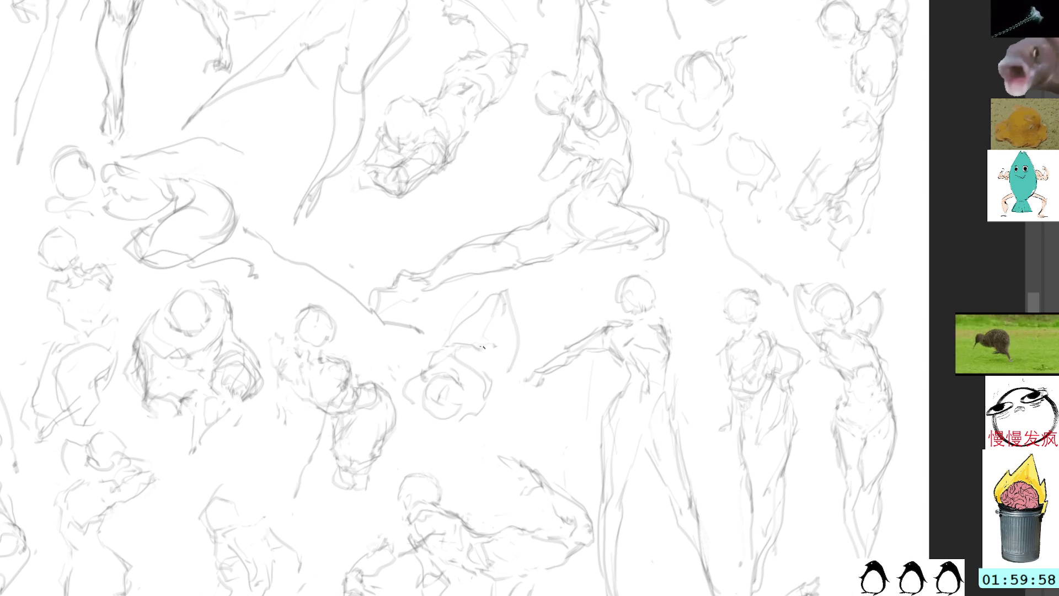
mouse_move(518, 361)
mouse_down()
mouse_move(496, 285)
mouse_move(478, 344)
mouse_up()
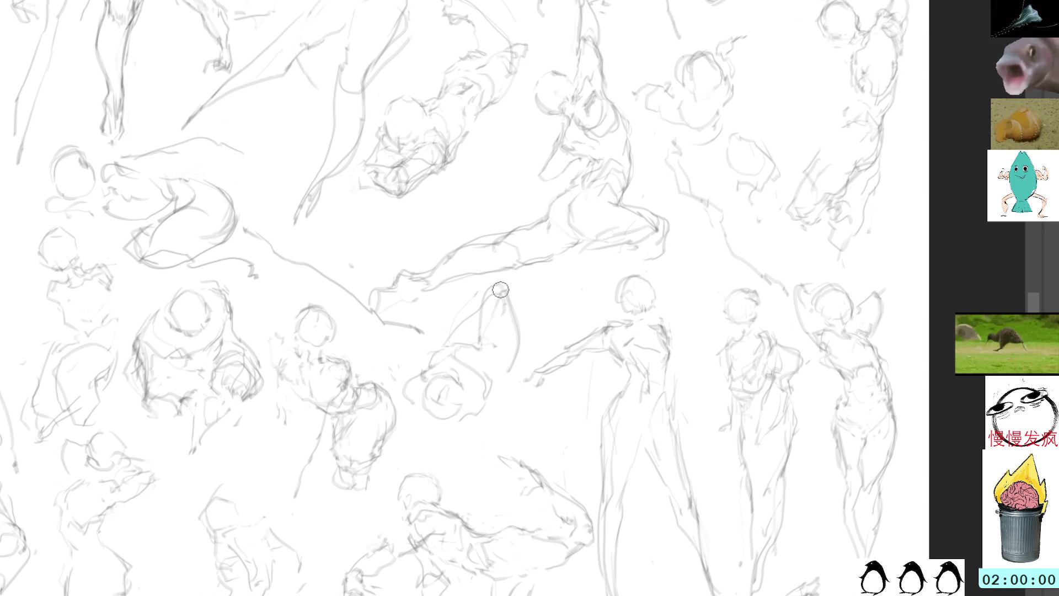
mouse_move(499, 293)
mouse_down()
mouse_move(483, 345)
mouse_move(514, 324)
mouse_move(507, 380)
mouse_up()
key(ctrl+d)
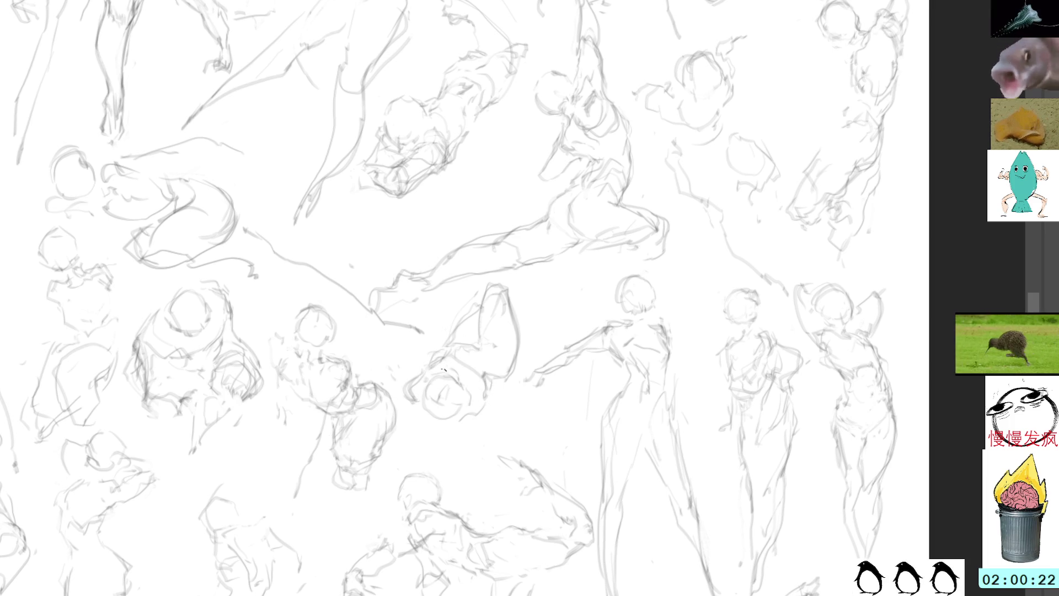
mouse_move(469, 413)
mouse_down()
mouse_move(468, 389)
mouse_move(443, 404)
mouse_up()
key(ctrl+t)
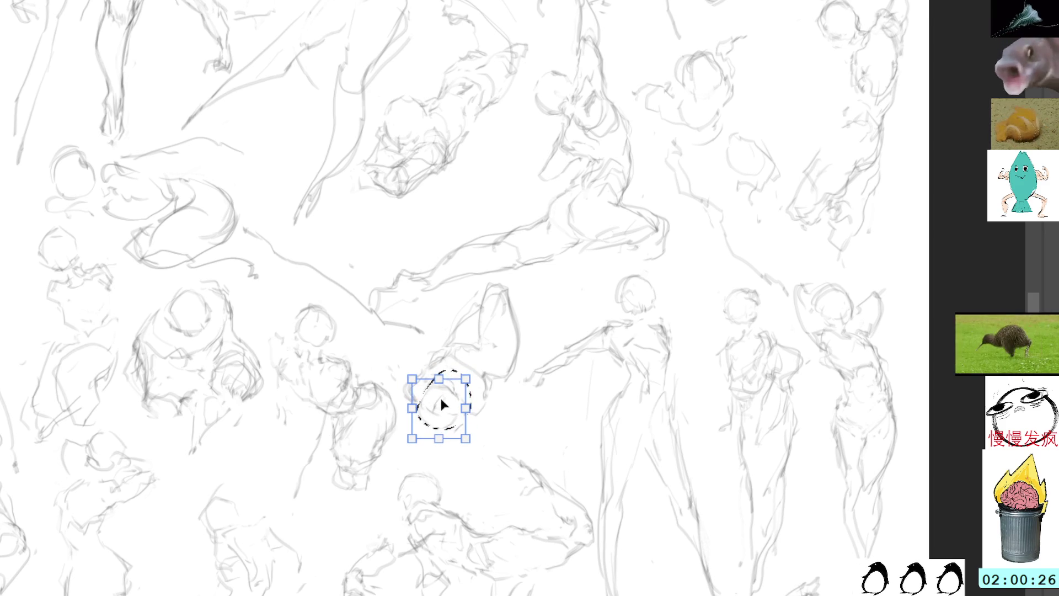
key(Return)
key(ctrl+d)
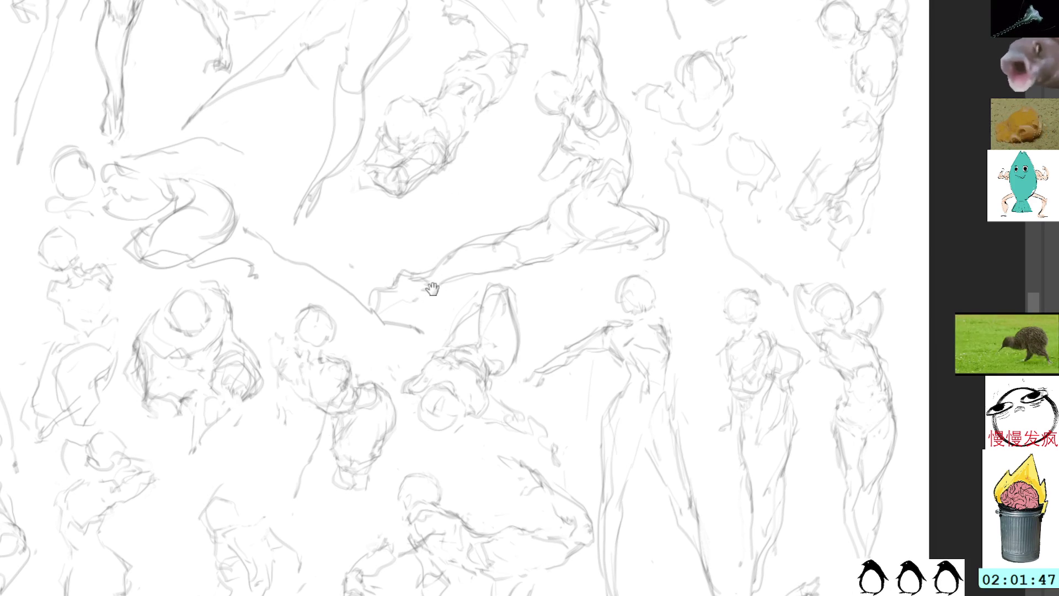
Start a new figure with arcs in a blank area, undoing the unsuccessful strokes.
mouse_move(434, 288)
mouse_down()
mouse_move(490, 215)
mouse_move(506, 246)
mouse_up()
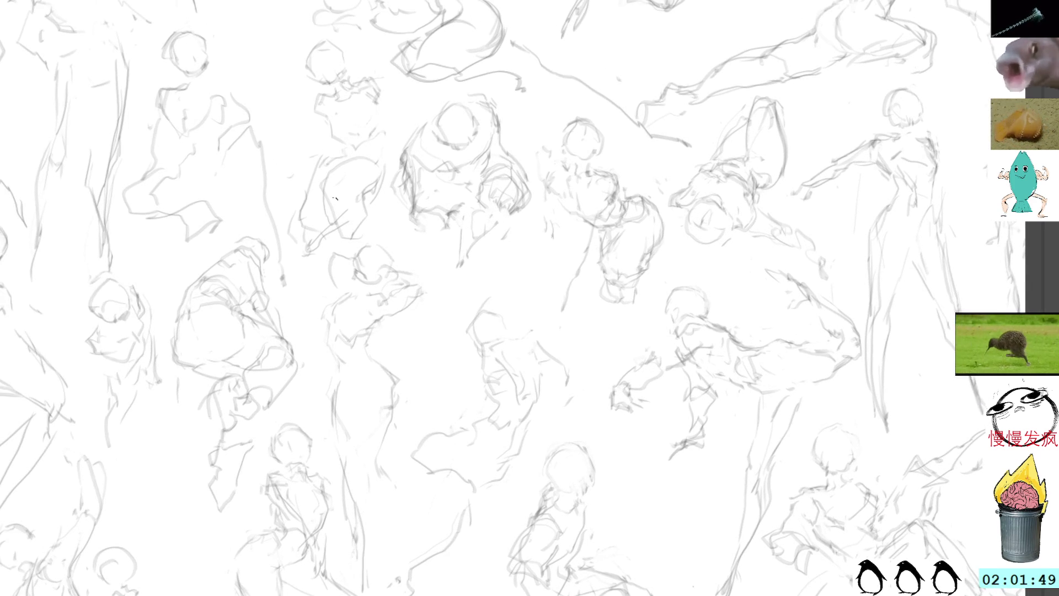
mouse_move(400, 277)
mouse_down()
mouse_move(502, 300)
mouse_move(504, 277)
mouse_move(455, 287)
mouse_move(395, 208)
mouse_move(473, 253)
mouse_up()
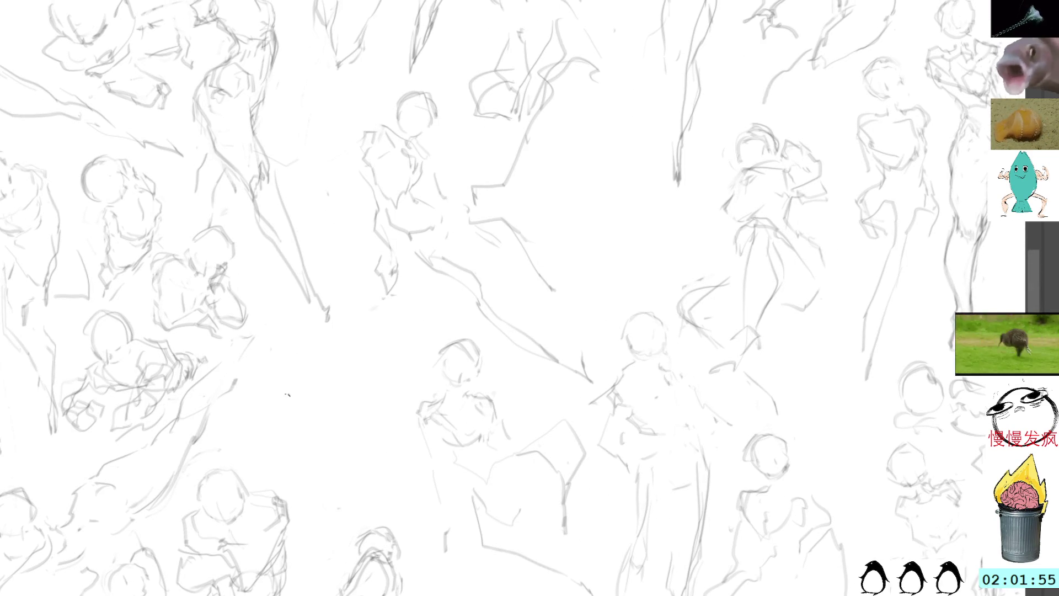
mouse_move(333, 379)
mouse_down()
mouse_move(280, 406)
mouse_move(271, 422)
mouse_move(284, 433)
mouse_up()
mouse_move(286, 388)
mouse_down()
mouse_move(340, 390)
mouse_move(307, 434)
mouse_up()
mouse_move(277, 364)
mouse_down()
mouse_move(303, 412)
mouse_move(270, 419)
mouse_move(313, 414)
mouse_up()
key(ctrl+z)
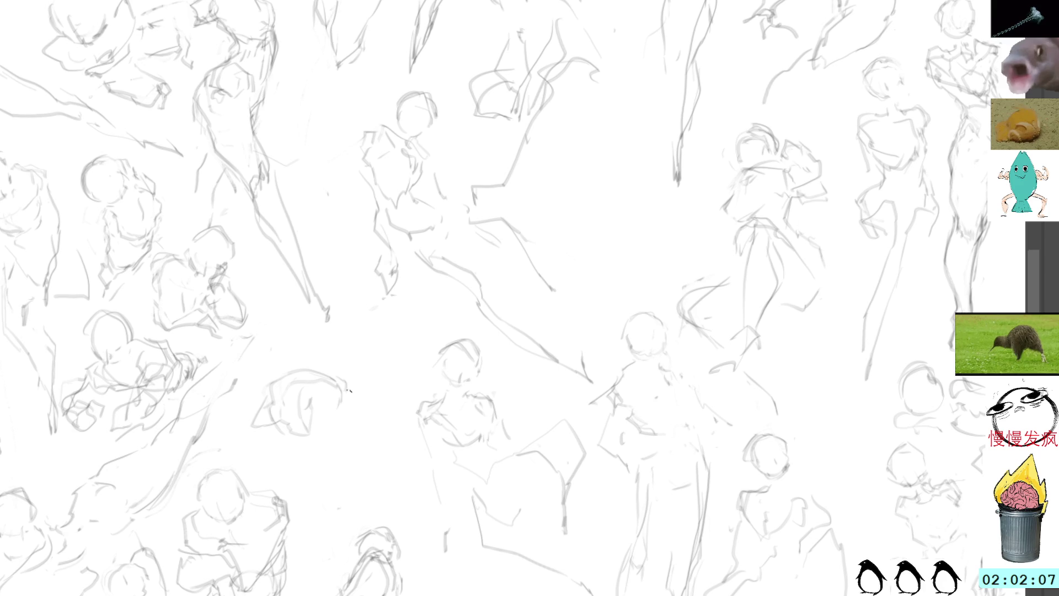
key(ctrl+z)
key(ctrl+z)
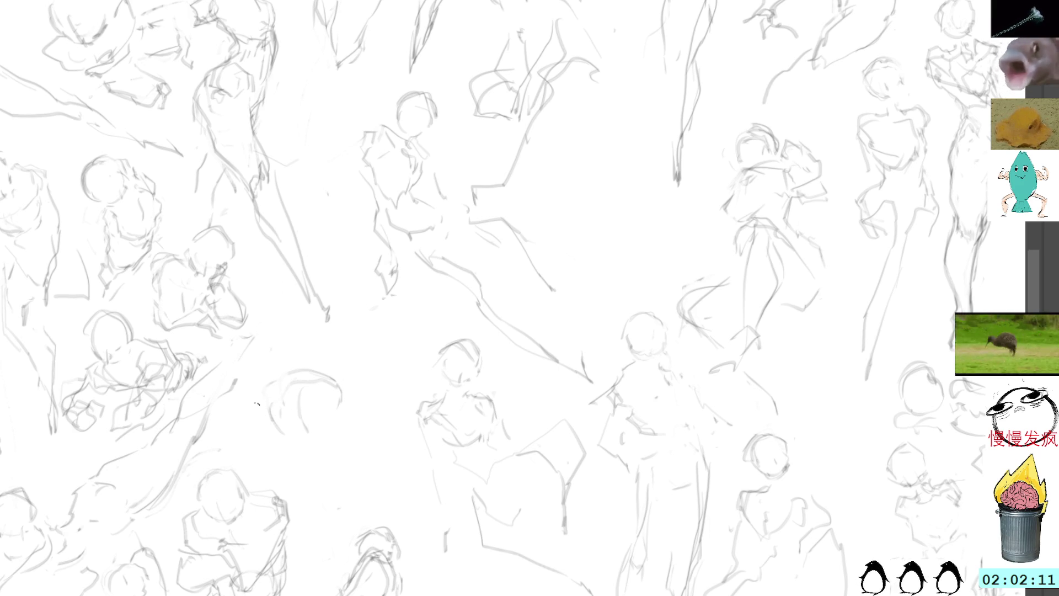
Draw the figure's lower edge, top outline and darker head, and darken its back line.
drag(276, 437, 340, 457)
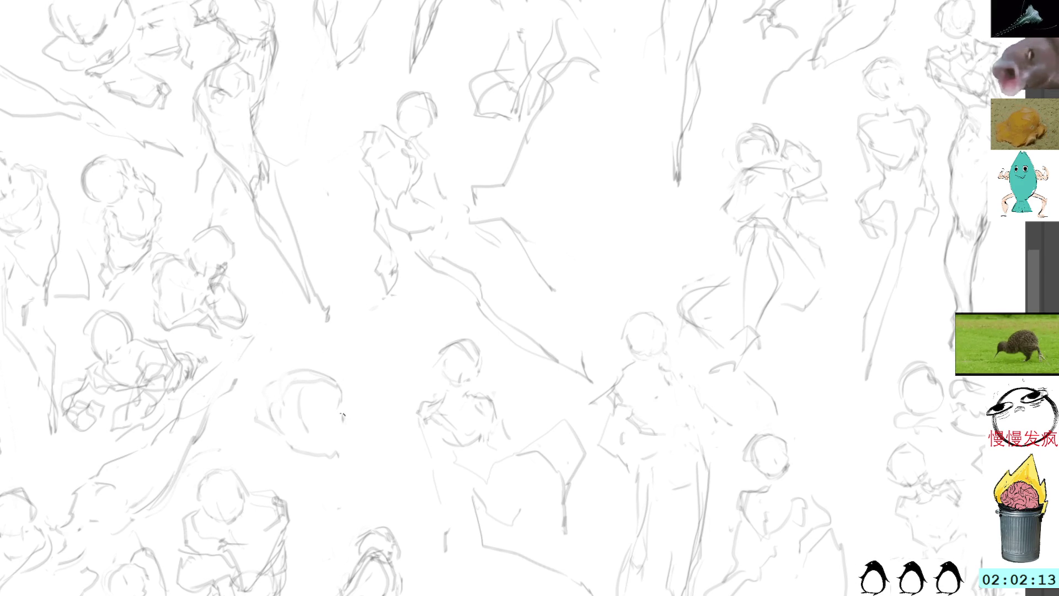
drag(328, 460, 358, 435)
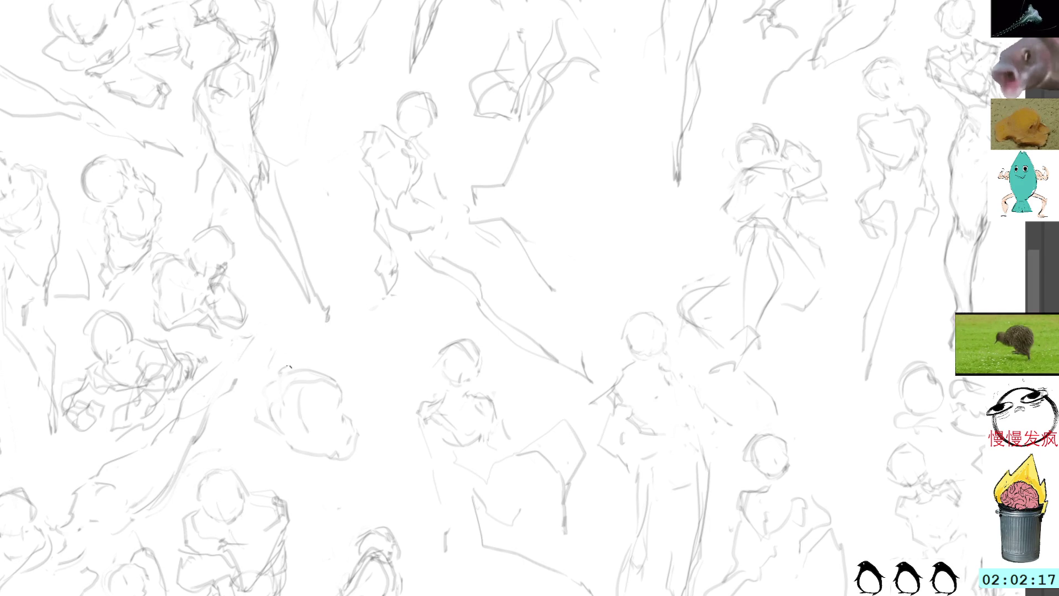
mouse_move(281, 380)
mouse_down()
mouse_move(313, 364)
mouse_move(295, 319)
mouse_up()
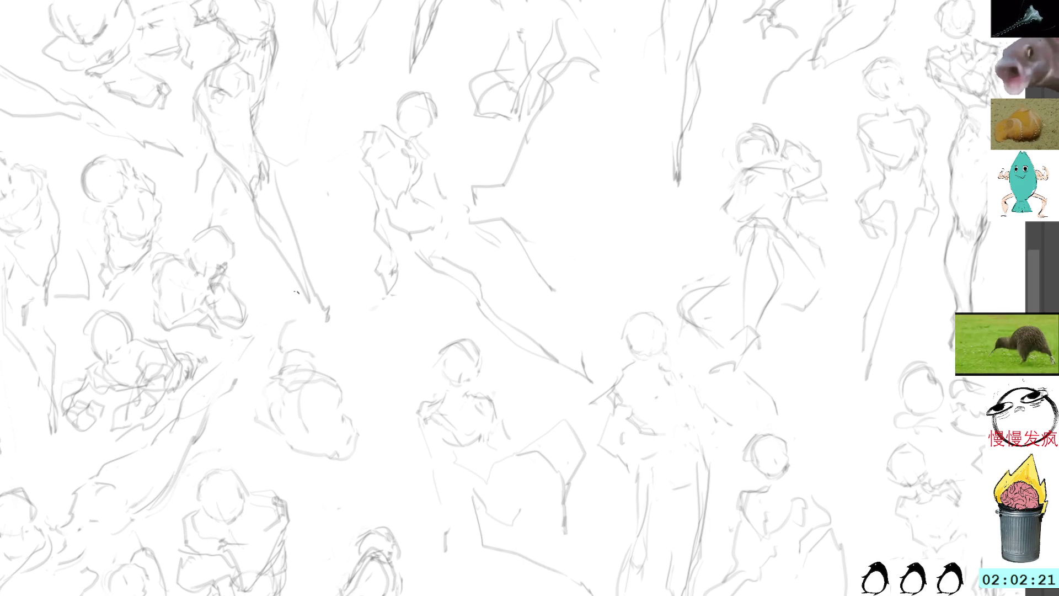
mouse_move(275, 355)
mouse_down()
mouse_move(292, 322)
mouse_move(319, 321)
mouse_move(327, 343)
mouse_move(275, 343)
mouse_move(345, 376)
mouse_up()
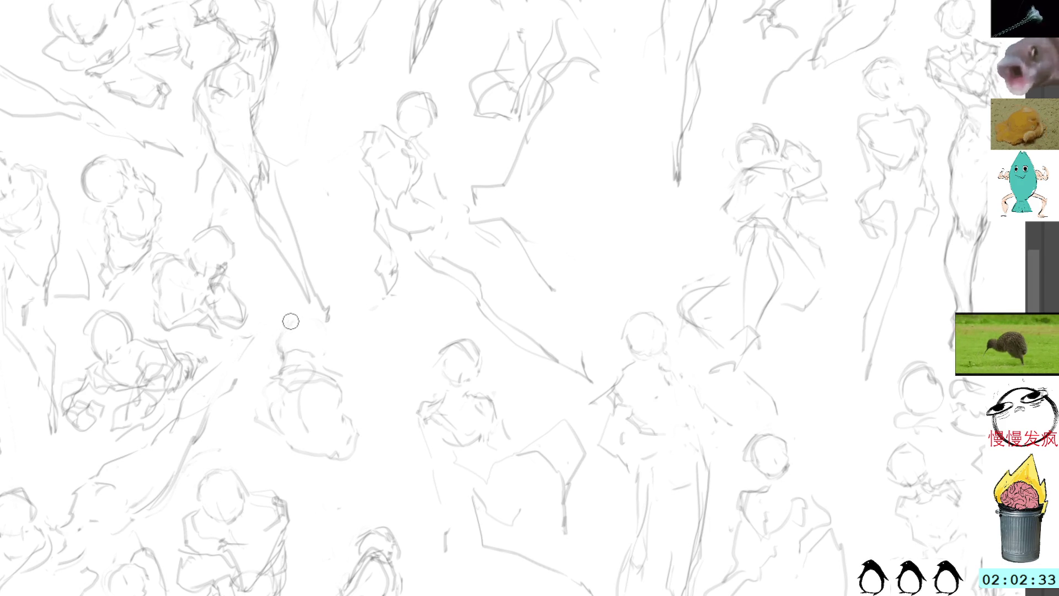
drag(293, 319, 318, 359)
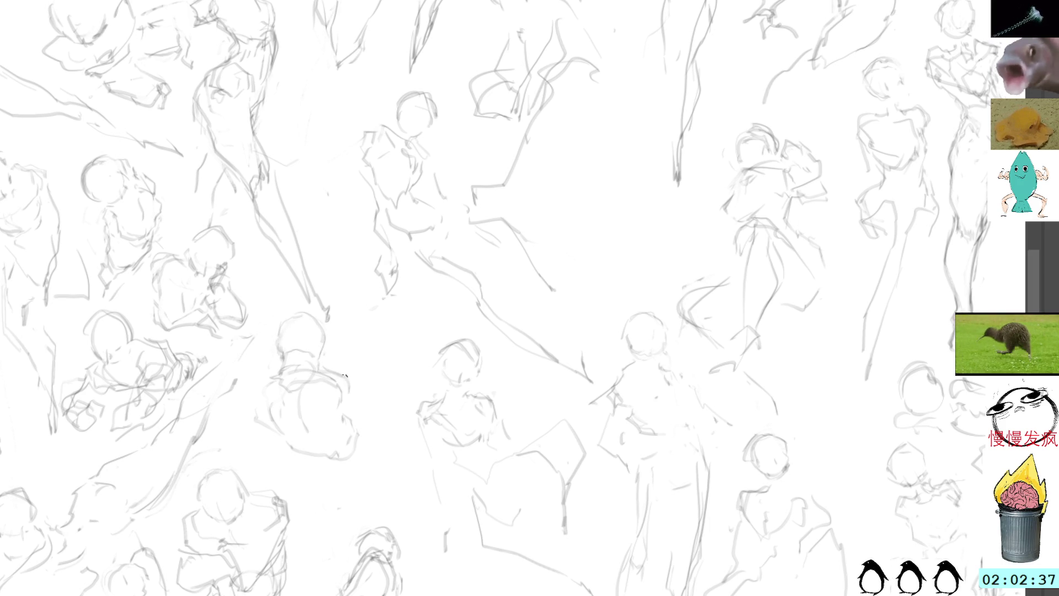
drag(254, 387, 265, 429)
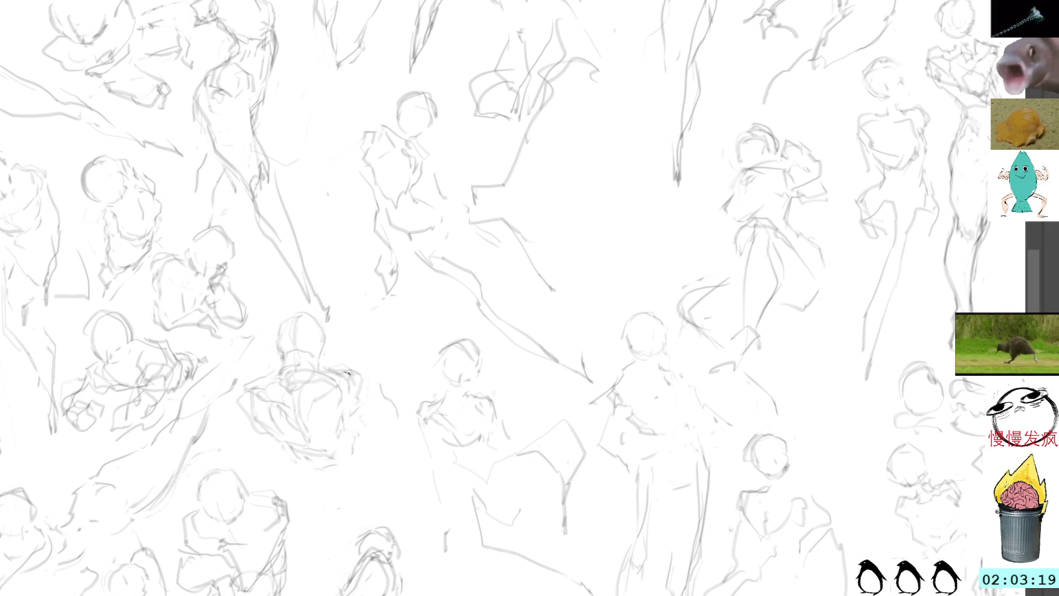
Add a short stroke to the hunched figure, then test freehand selections on it and cancel them.
drag(358, 412, 403, 426)
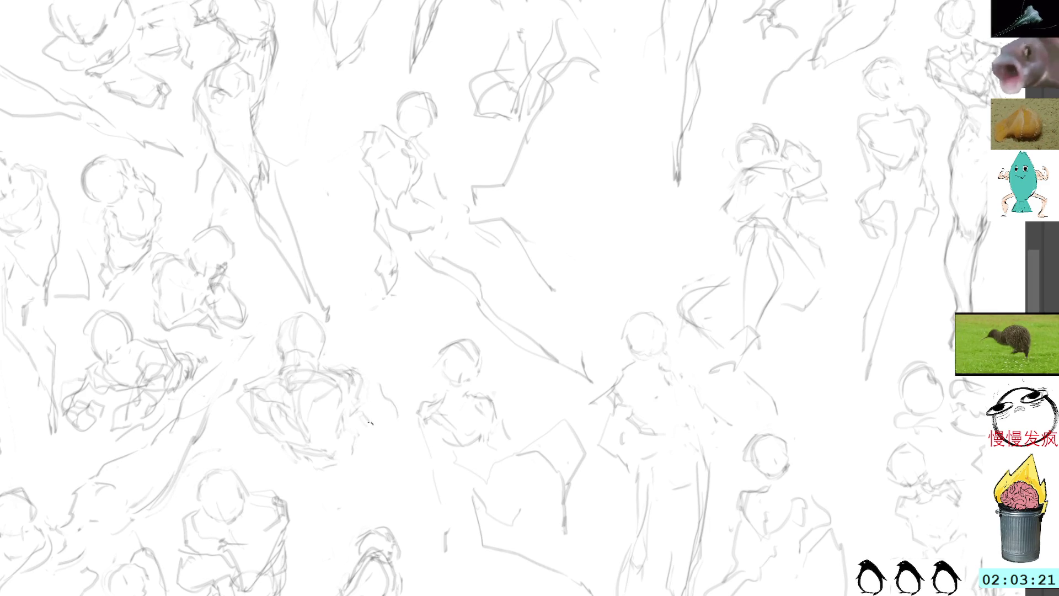
key(l)
drag(380, 378, 378, 381)
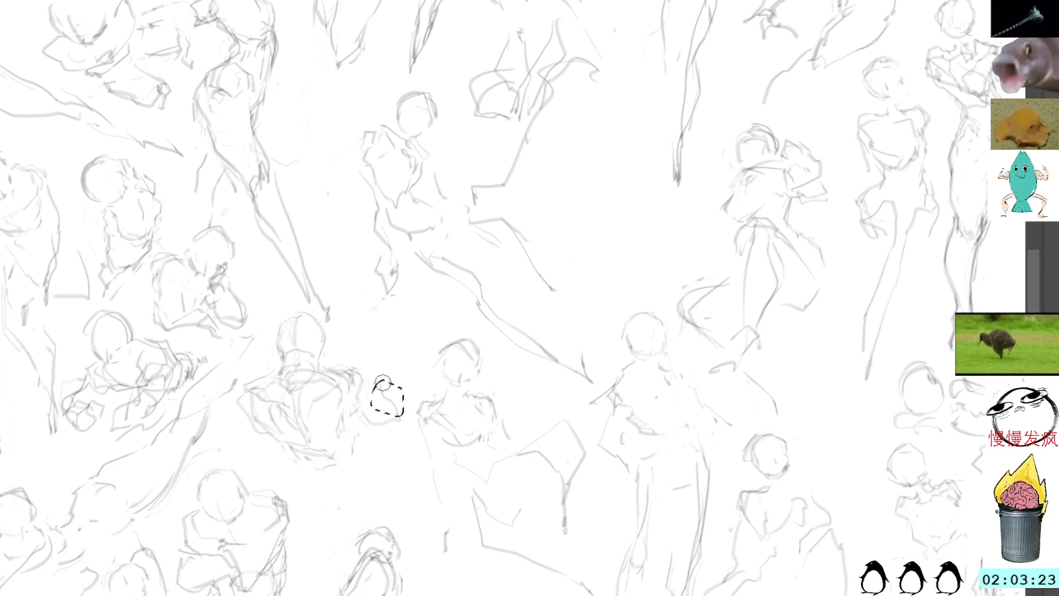
key(ctrl+d)
key(b)
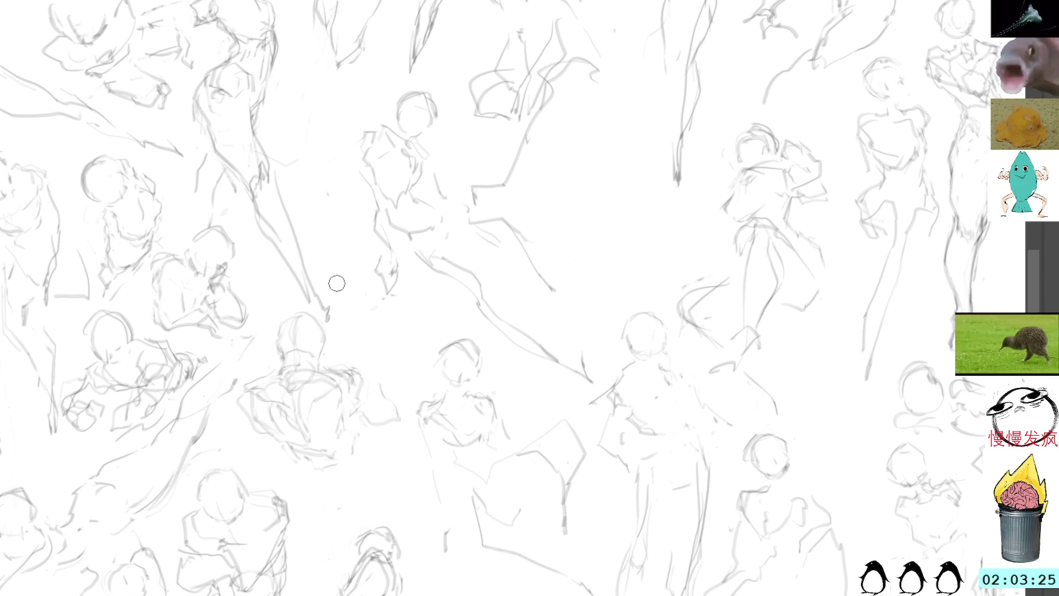
drag(348, 438, 354, 430)
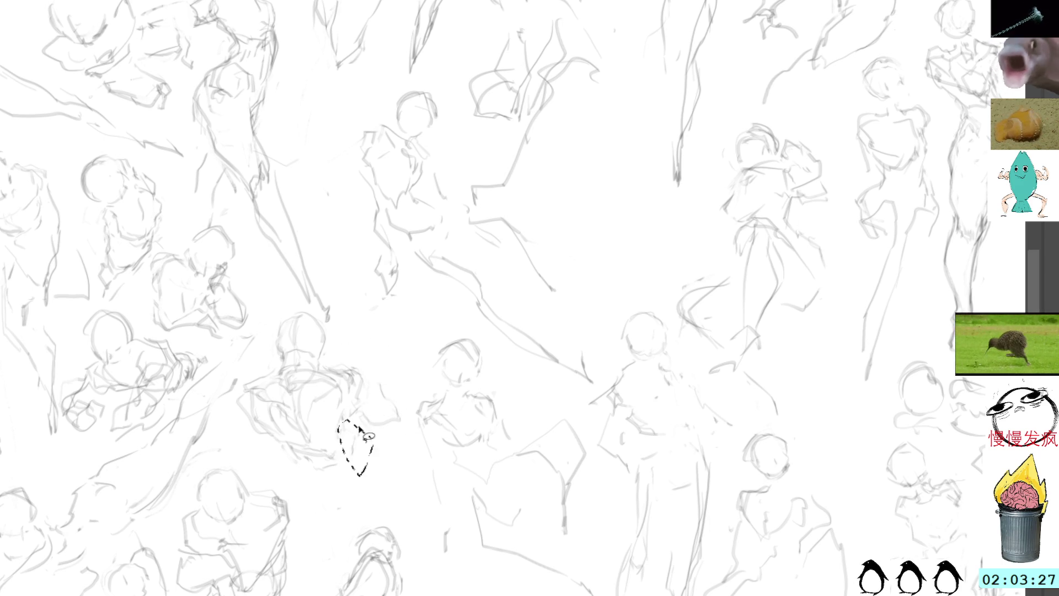
key(ctrl+d)
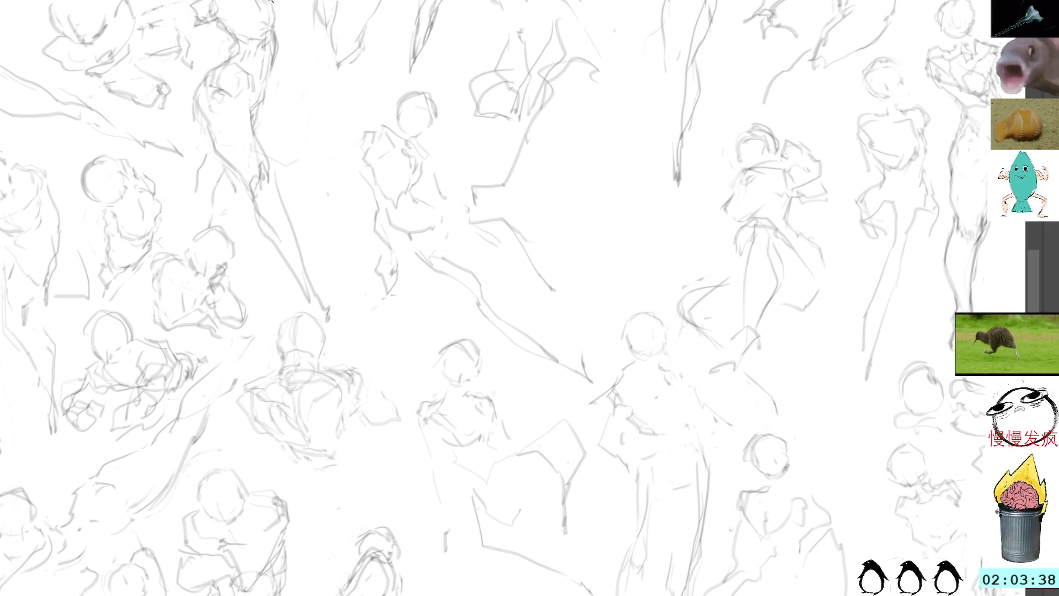
Zoom toward the standing figure, trial-select its lower part, then drop the selection and return to the brush.
scroll(596, 196, up, 5)
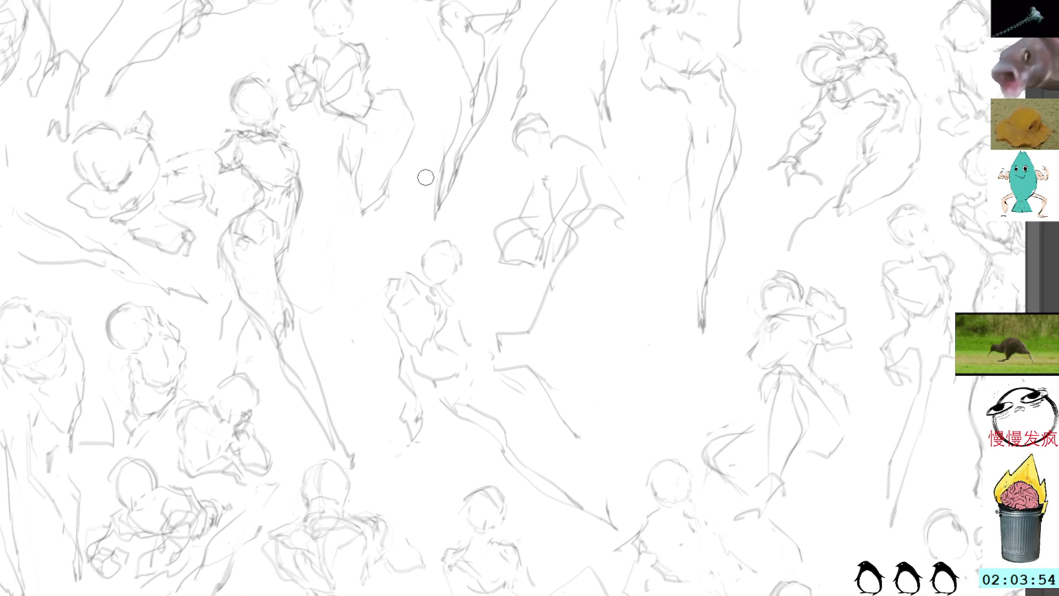
mouse_move(423, 432)
mouse_down()
mouse_move(410, 347)
mouse_move(393, 450)
mouse_up()
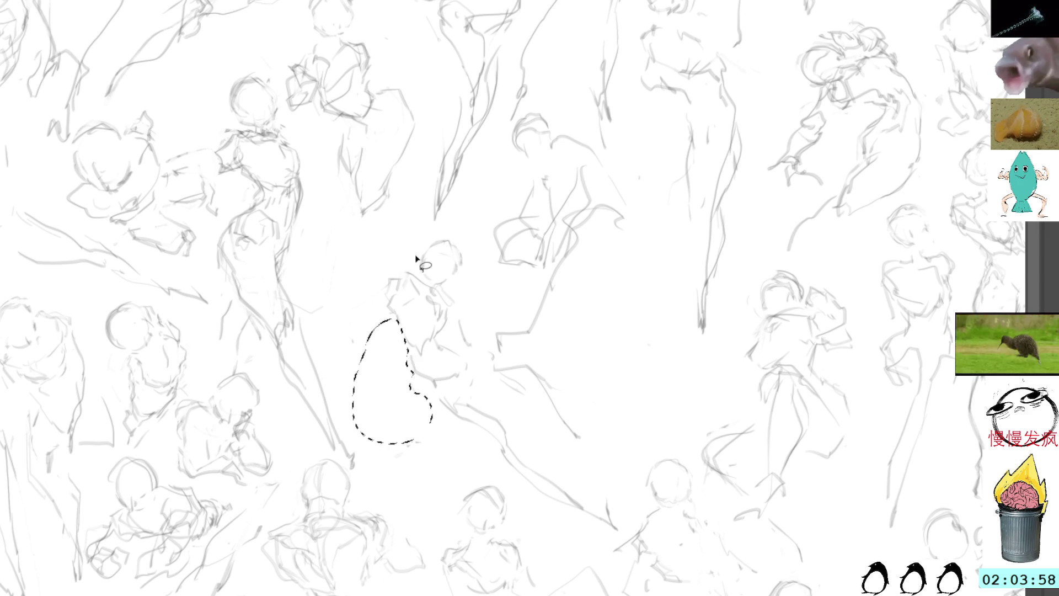
key(ctrl+d)
key(b)
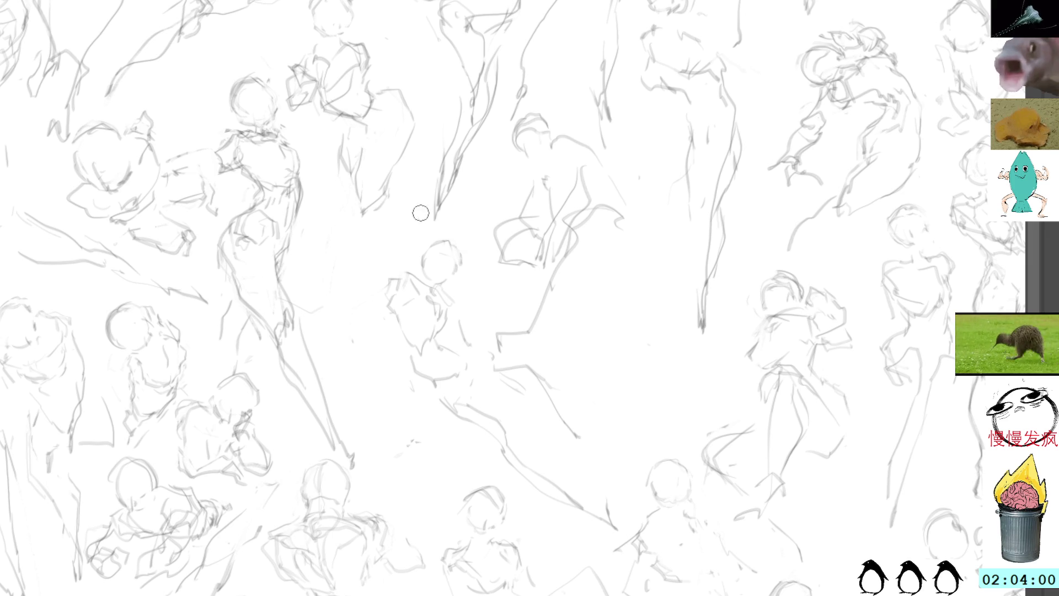
scroll(420, 213, down, 3)
Pan into the empty area left of the leaping figure and sketch a new head.
scroll(416, 236, up, 5)
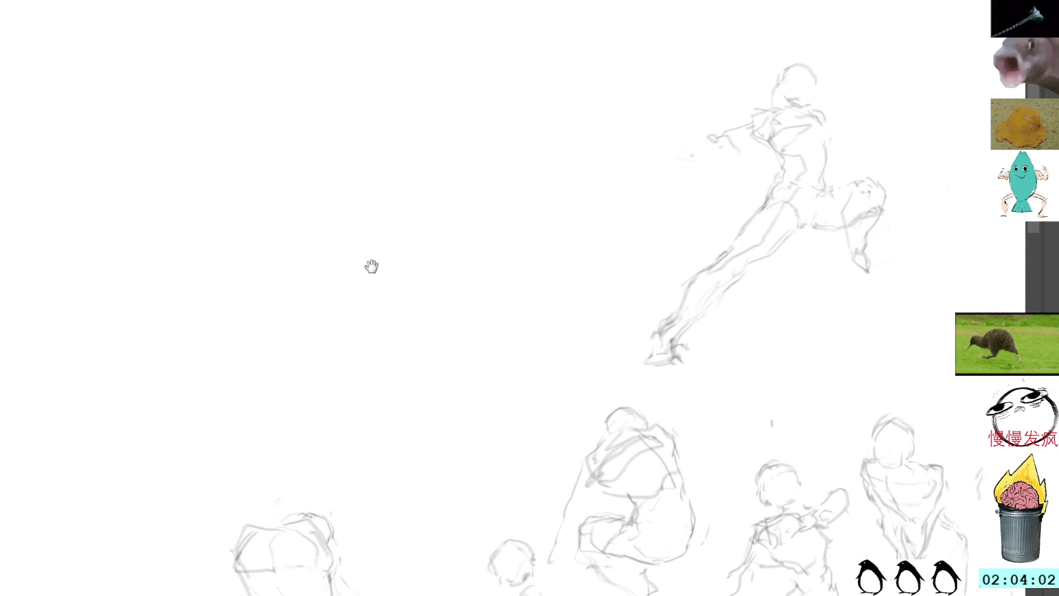
scroll(423, 276, up, 4)
scroll(441, 220, left, 3)
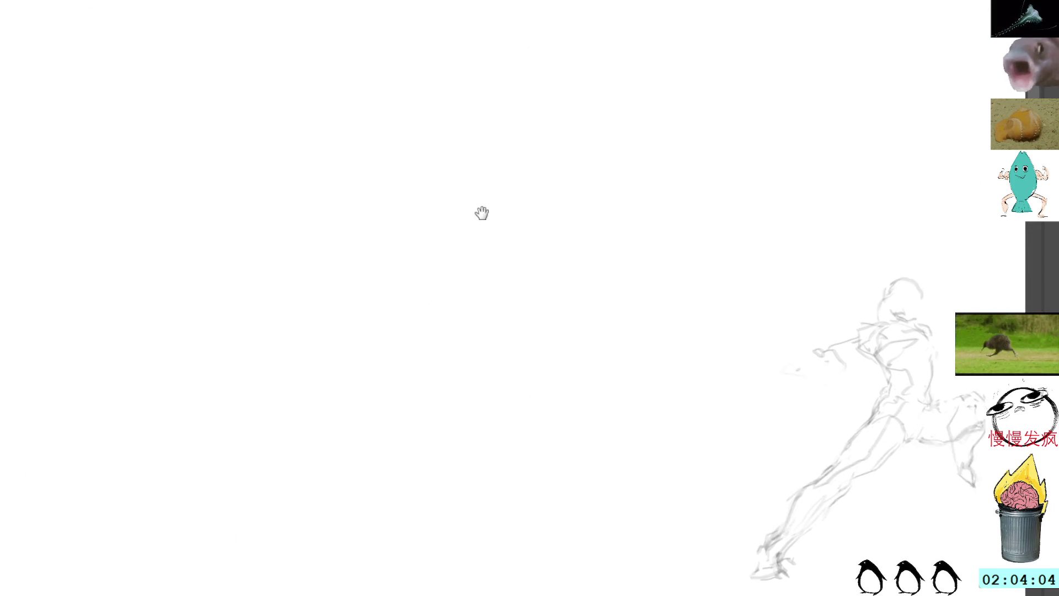
scroll(482, 213, down, 2)
scroll(478, 177, left, 1)
mouse_move(388, 217)
mouse_down()
mouse_move(428, 234)
mouse_move(403, 263)
mouse_move(401, 311)
mouse_move(416, 257)
mouse_move(445, 245)
mouse_move(454, 200)
mouse_move(442, 206)
mouse_move(455, 207)
mouse_move(468, 182)
mouse_up()
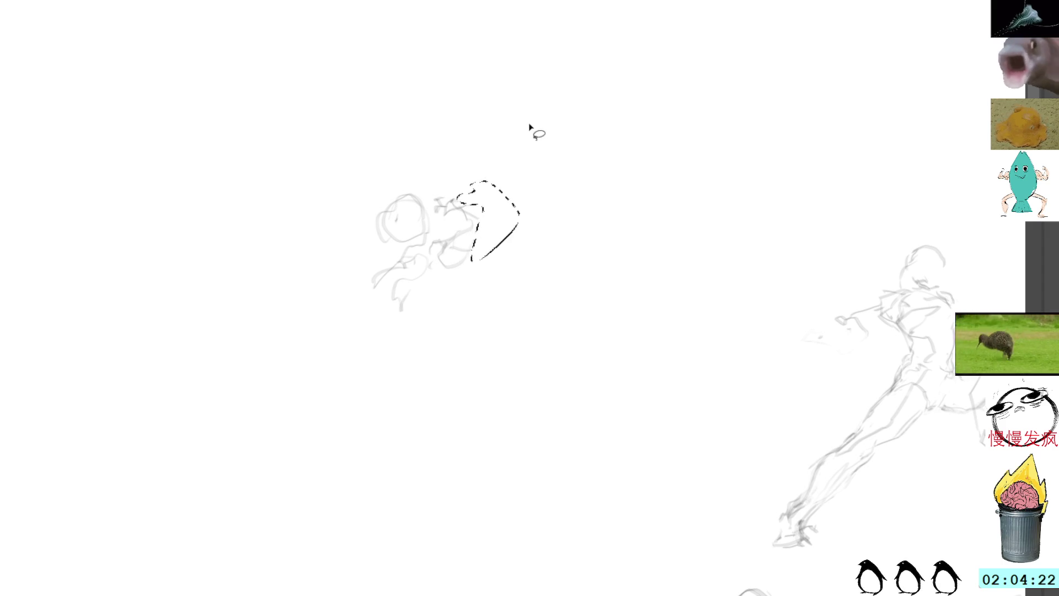
Delete the selected arm strokes, redraw the new figure's arm and extend its torso downward.
key(Delete)
key(ctrl+shift+a)
key(b)
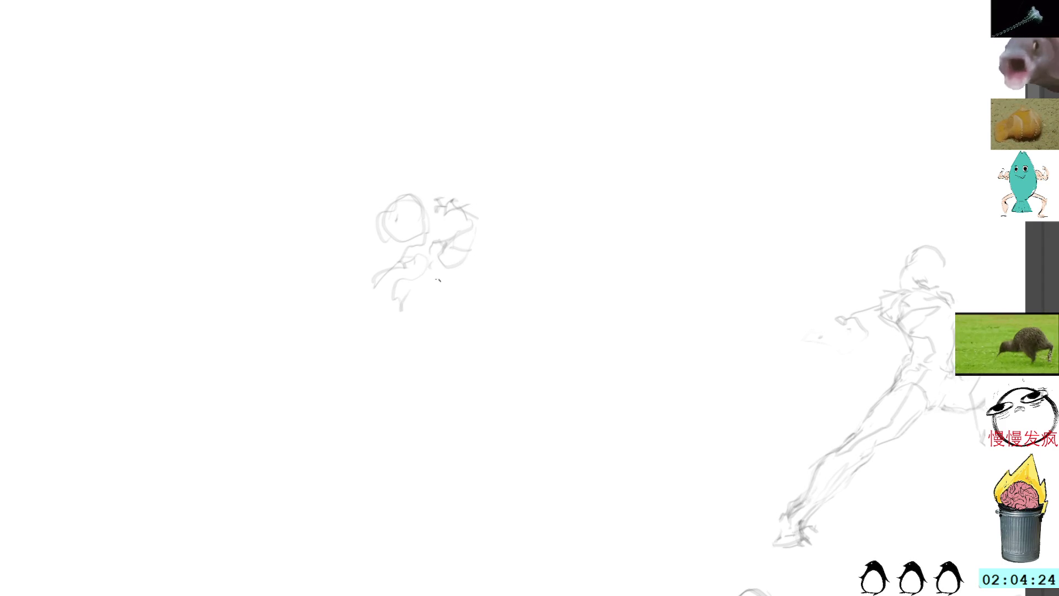
mouse_move(441, 279)
mouse_down()
mouse_move(426, 297)
mouse_move(434, 325)
mouse_move(442, 297)
mouse_move(470, 316)
mouse_up()
mouse_move(426, 348)
mouse_down()
mouse_move(422, 367)
mouse_move(476, 329)
mouse_move(436, 363)
mouse_up()
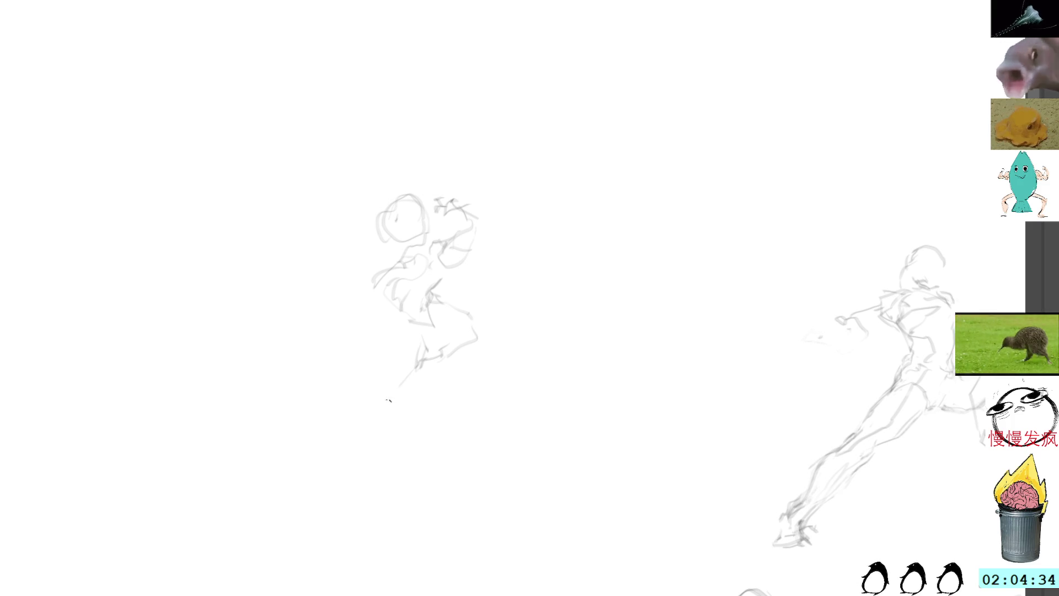
Sketch long leg lines for the new figure and refine one leg.
drag(388, 400, 347, 456)
drag(419, 366, 389, 579)
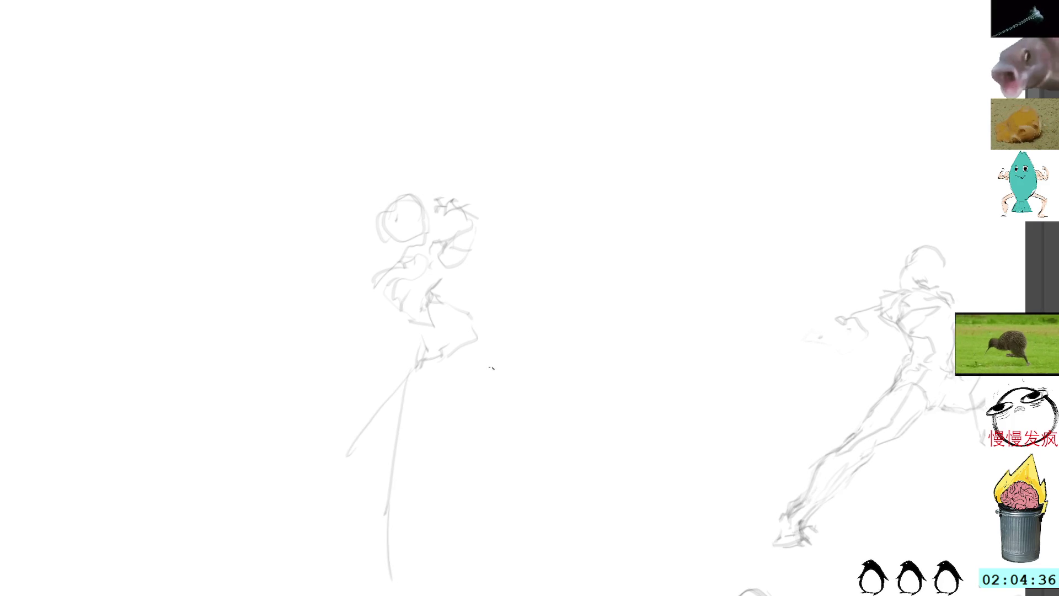
mouse_move(477, 347)
mouse_down()
mouse_move(456, 353)
mouse_move(439, 419)
mouse_up()
drag(406, 386, 419, 416)
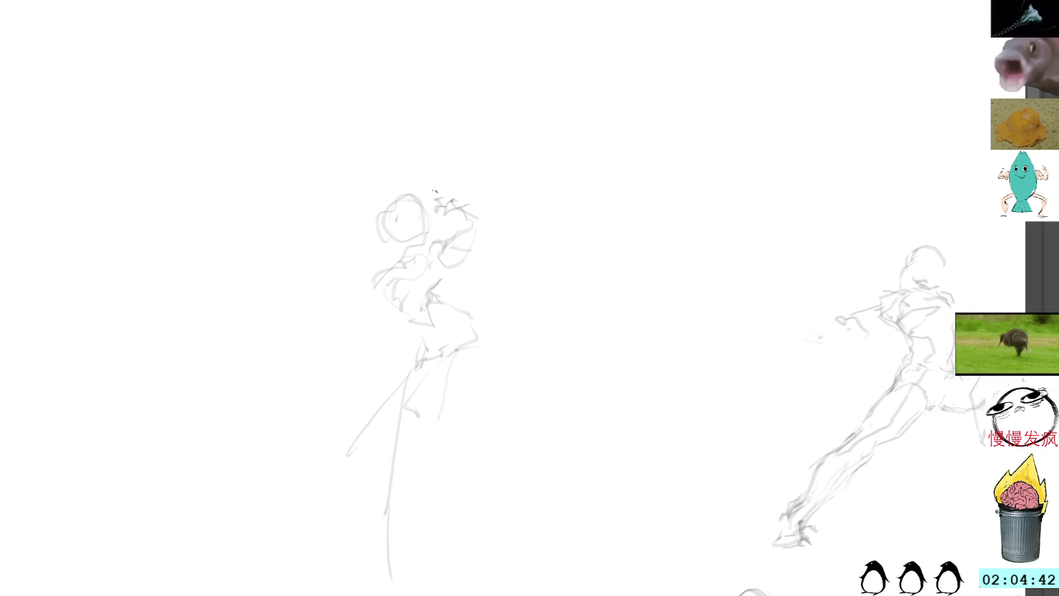
Lasso the whole new figure and rotate it clockwise with Free Transform.
drag(449, 161, 556, 180)
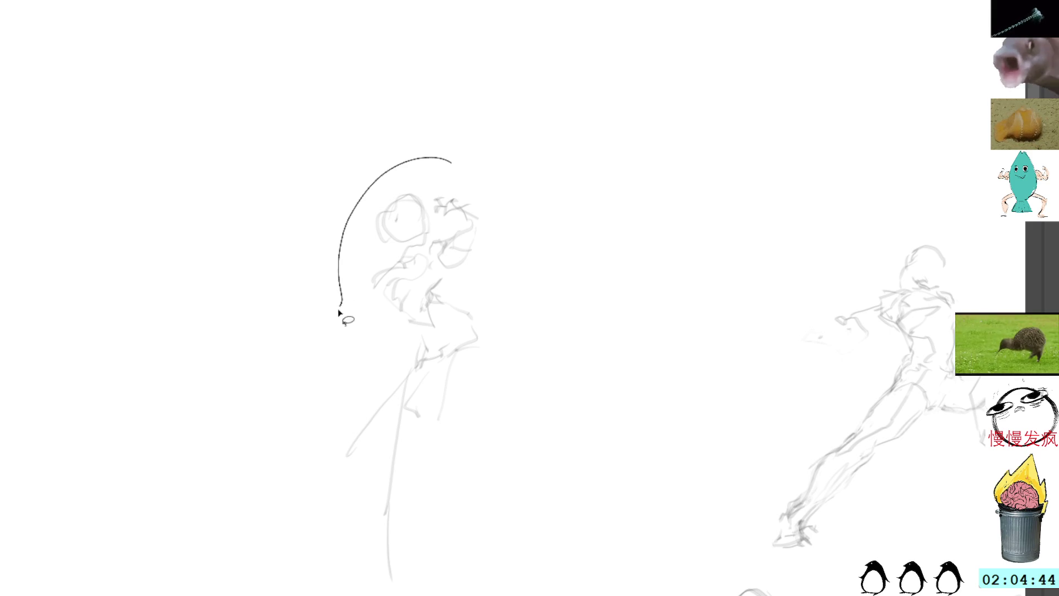
key(ctrl+t)
drag(584, 28, 634, 137)
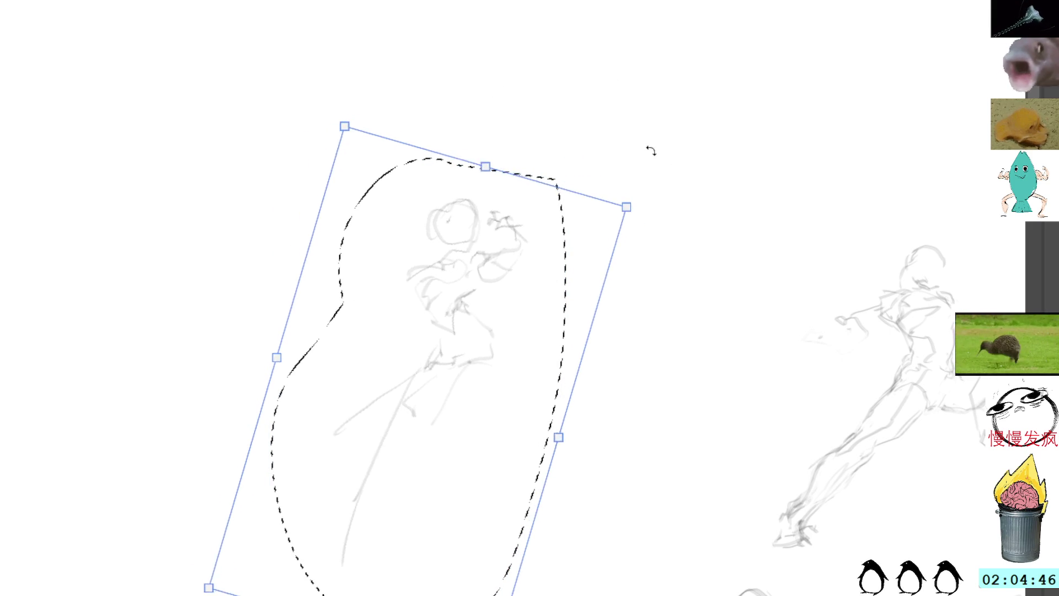
key(Return)
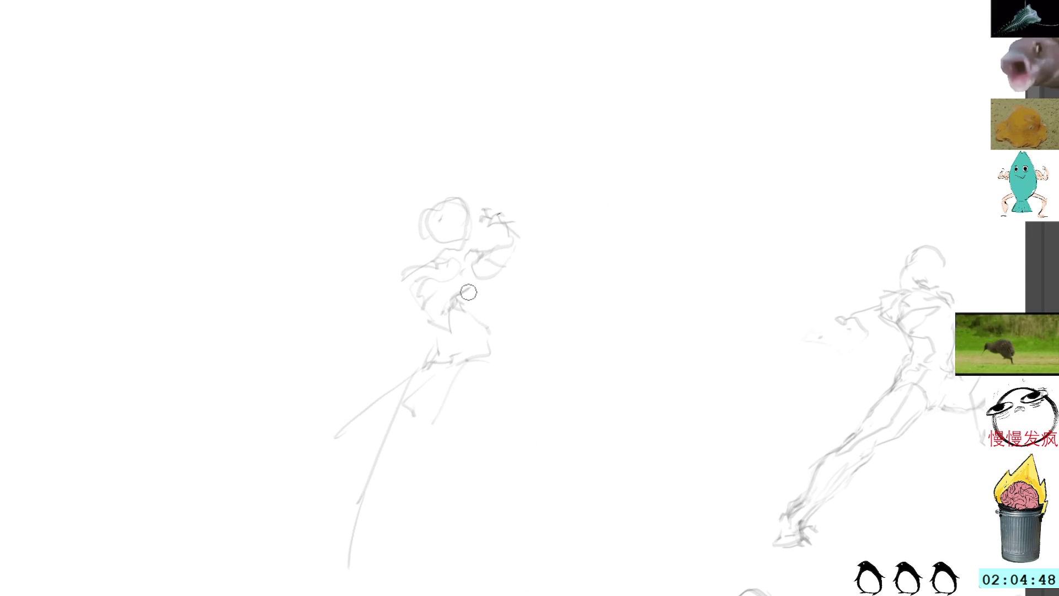
Add a looping waist stroke, remove the selected leg strokes and add a faint lower-right stroke.
mouse_move(501, 361)
mouse_down()
mouse_move(466, 371)
mouse_move(485, 591)
mouse_up()
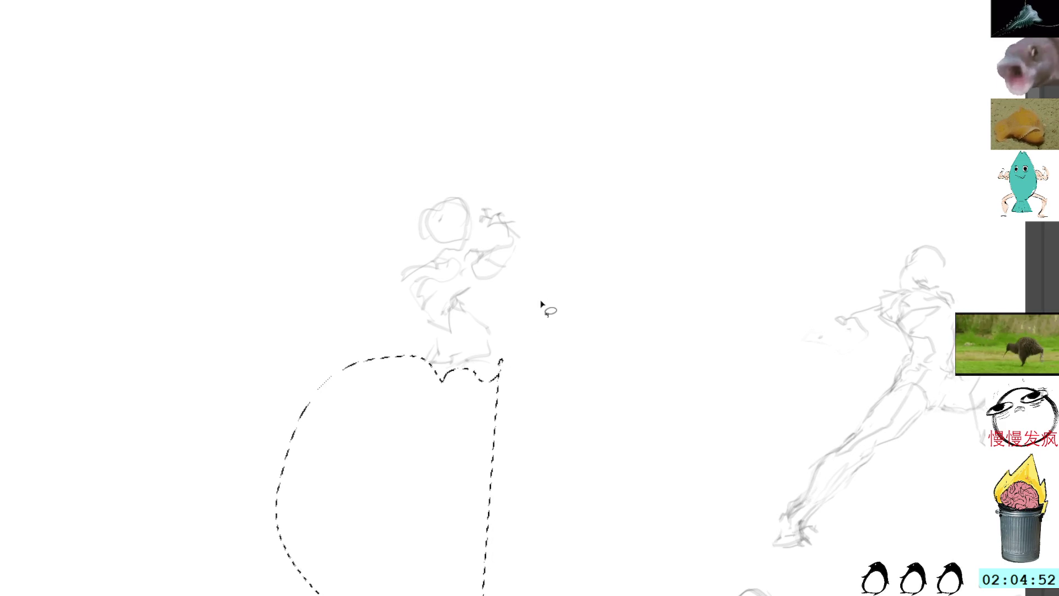
key(ctrl+d)
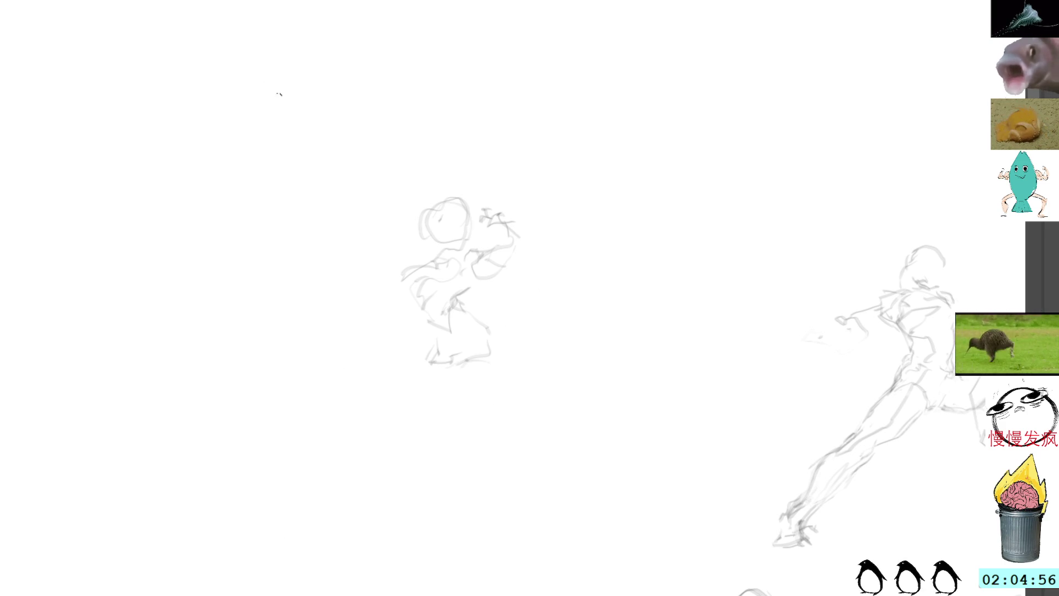
drag(496, 353, 511, 365)
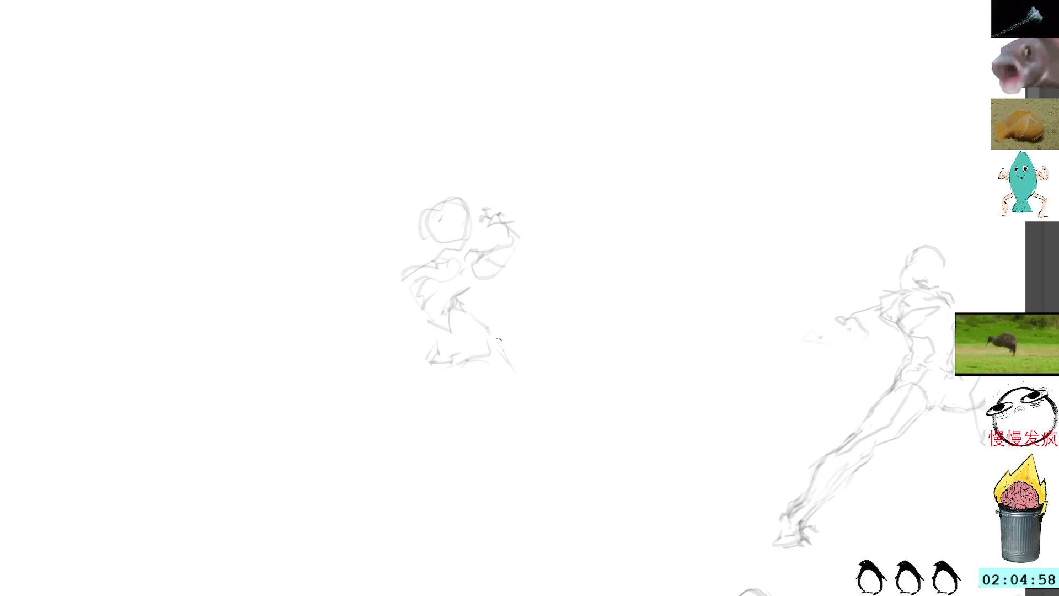